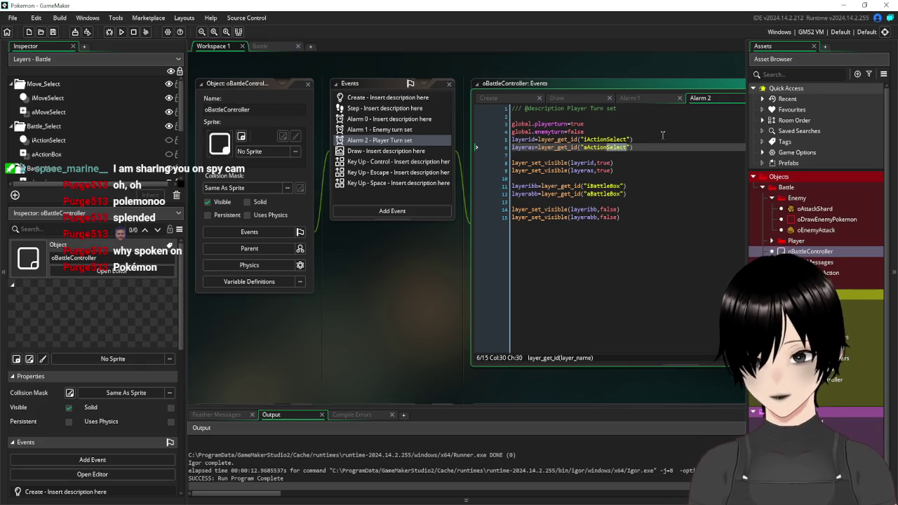
Step: Check the layer name on code line 6, then rename the Battle room's aActionBox layer to aActionSelect
left_click(624, 162)
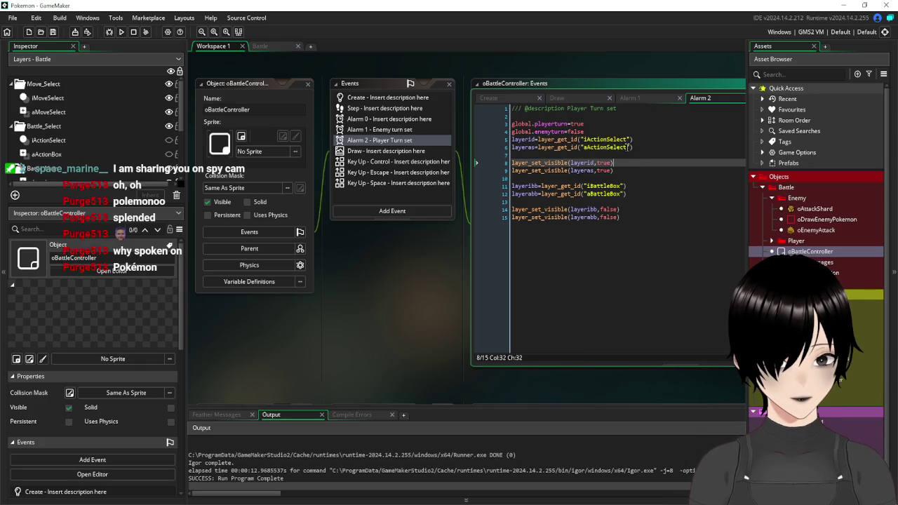
left_click(604, 147)
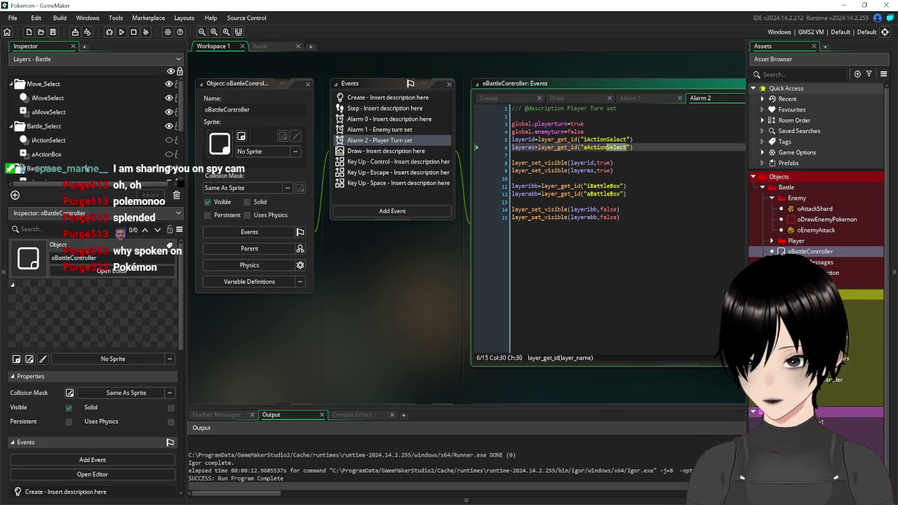
left_click(56, 154)
right_click(63, 151)
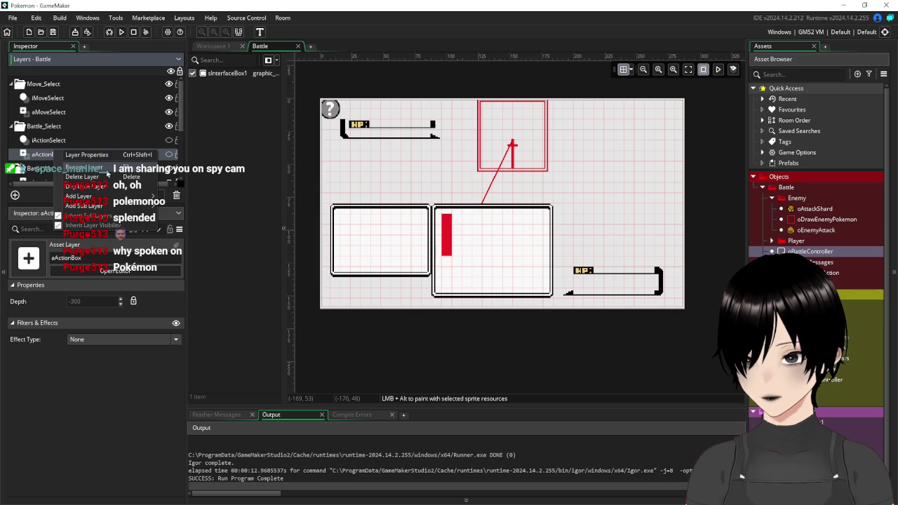
left_click(103, 170)
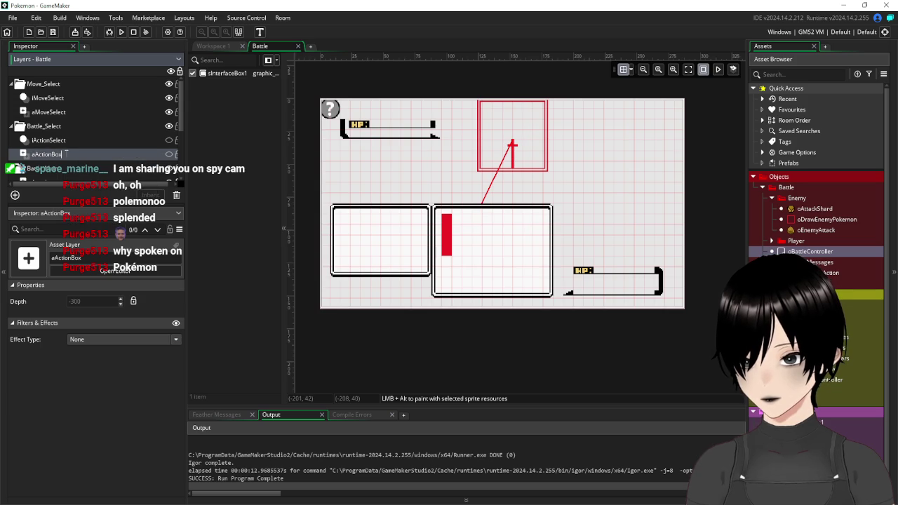
type("Select")
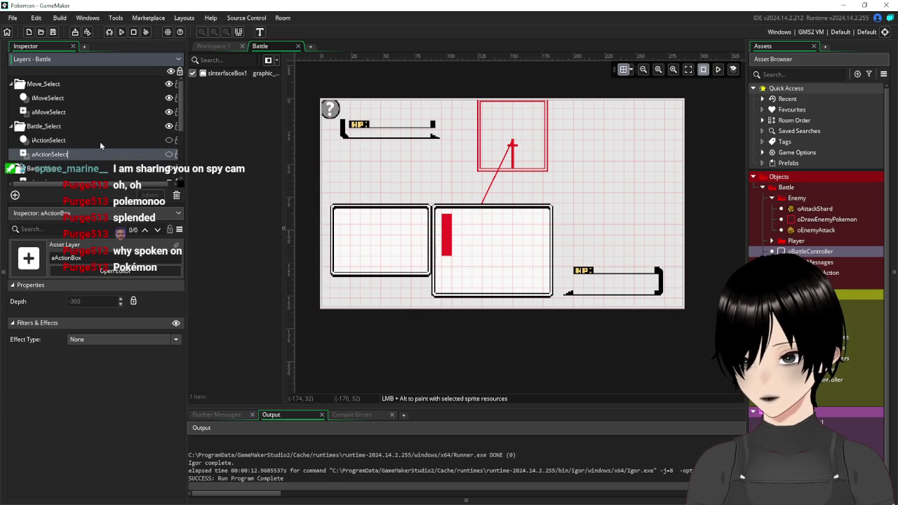
key("Return")
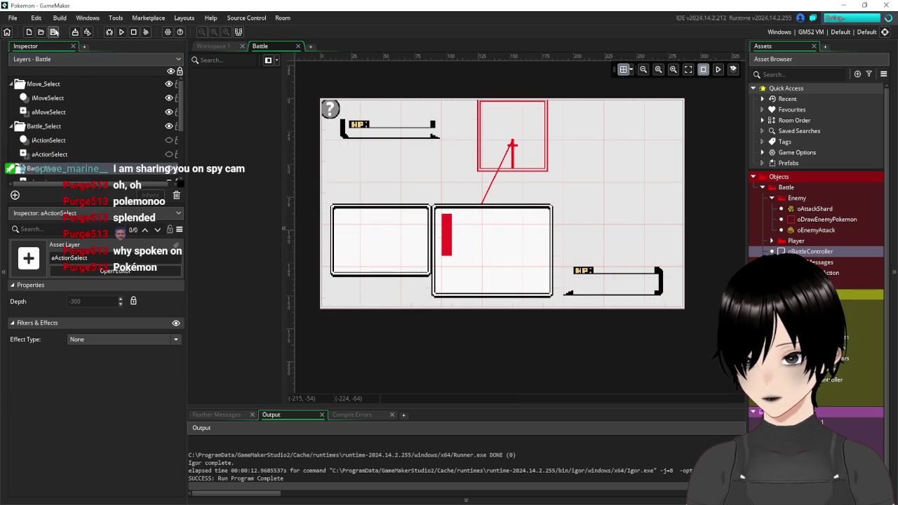
Step: Test-run the game, try Enter and the arrow keys in the battle menu, then return to Workspace 1
left_click(122, 33)
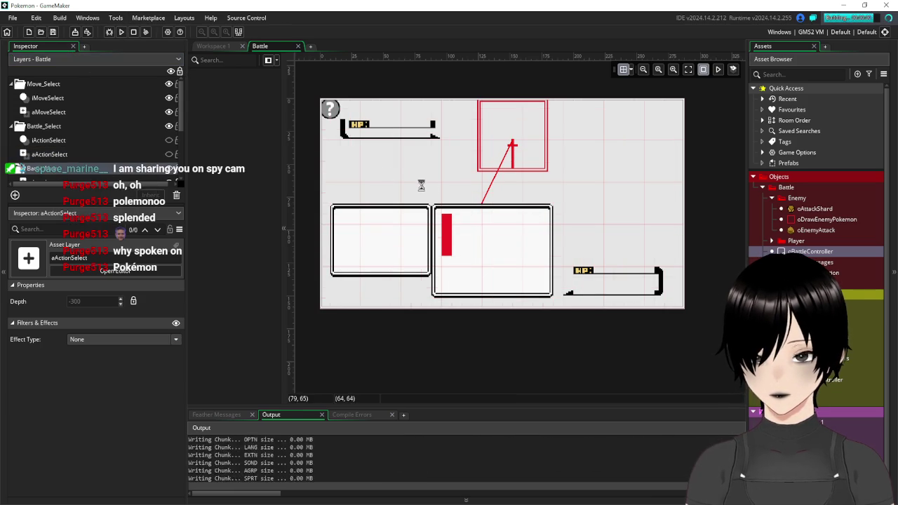
key("Return")
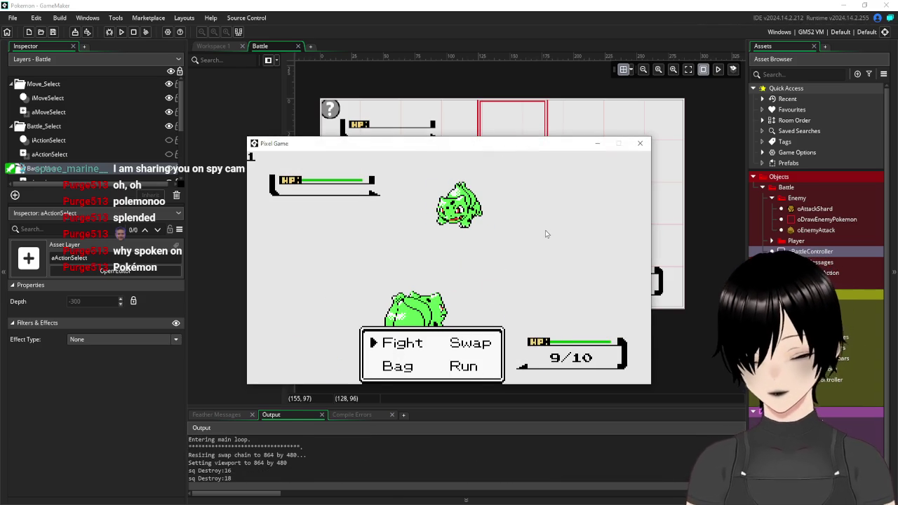
key("Down")
key("Right")
key("Left")
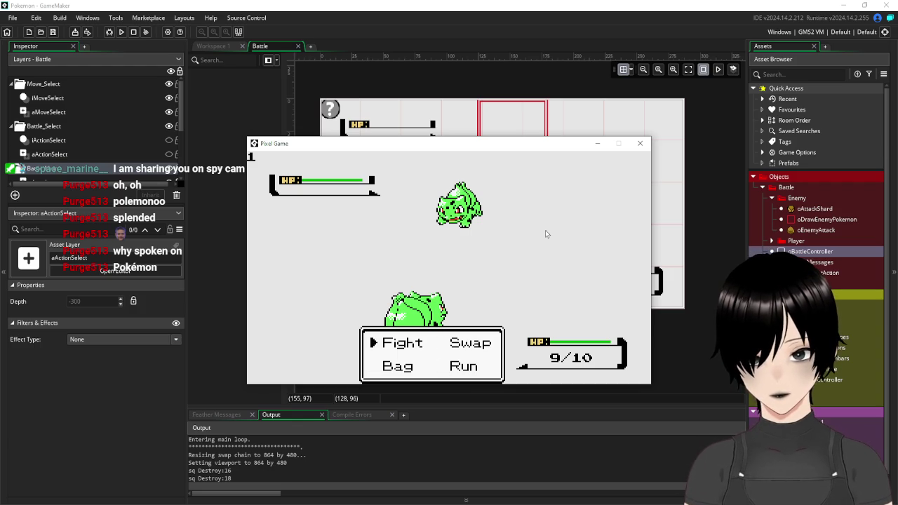
left_click(641, 145)
left_click(213, 46)
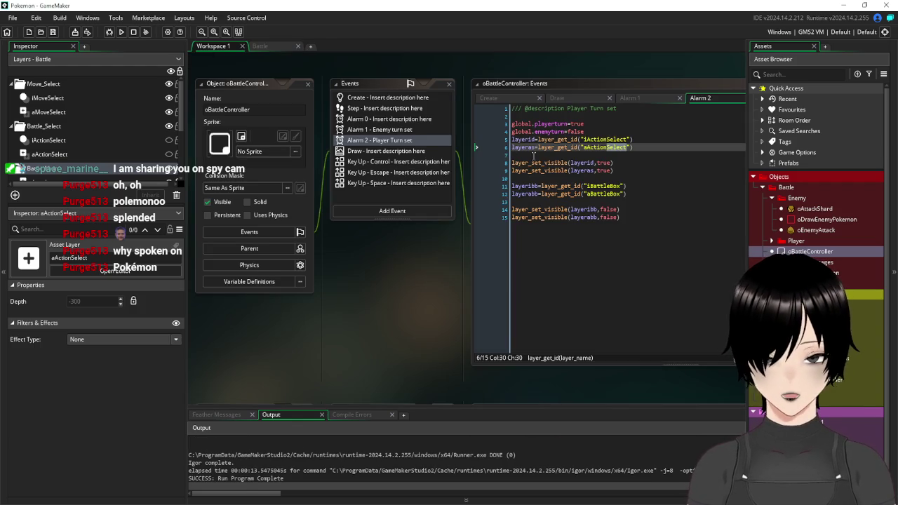
Step: Close oBattleController's Alarm 2 editor and select oMoveSelect's keySelect Enter-key line 8 in its Step code
key("ctrl+End")
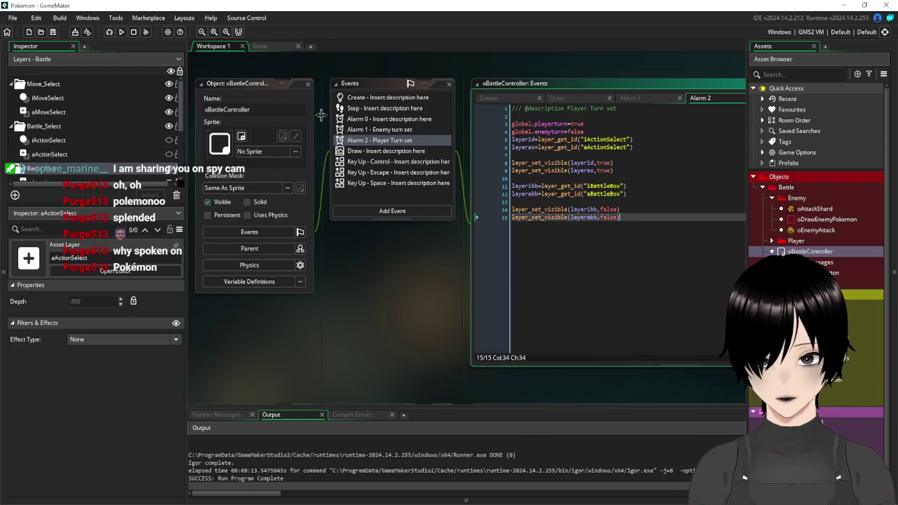
left_click(307, 84)
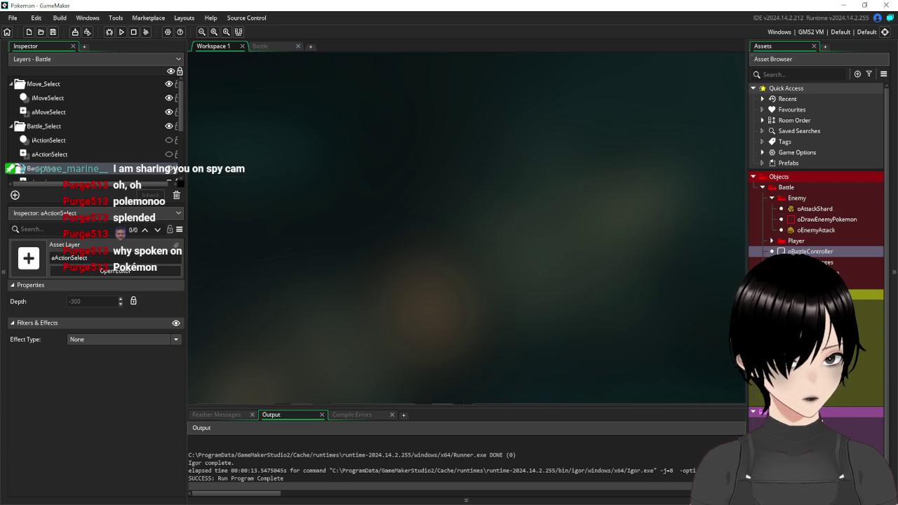
scroll(570, 221, "down", 3)
scroll(569, 221, "up", 3)
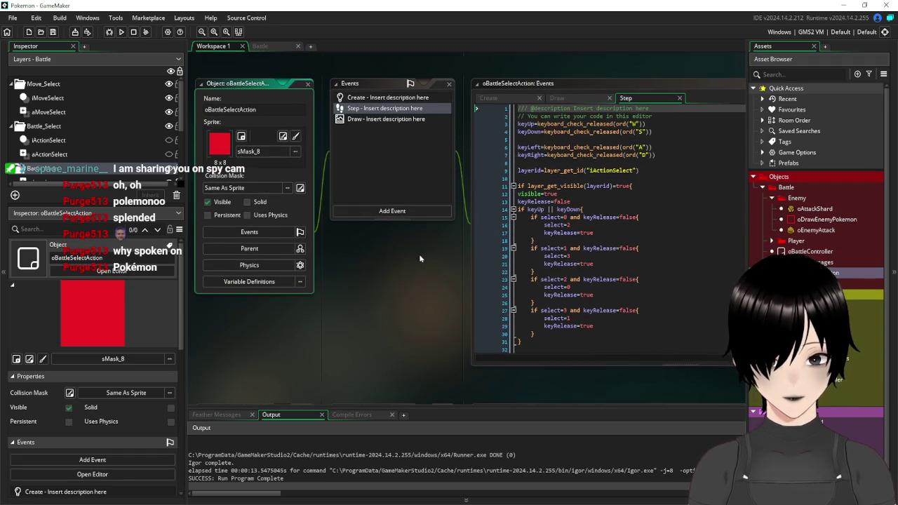
mouse_move(419, 253)
left_mouse_down()
mouse_move(377, 270)
mouse_move(352, 261)
left_mouse_up()
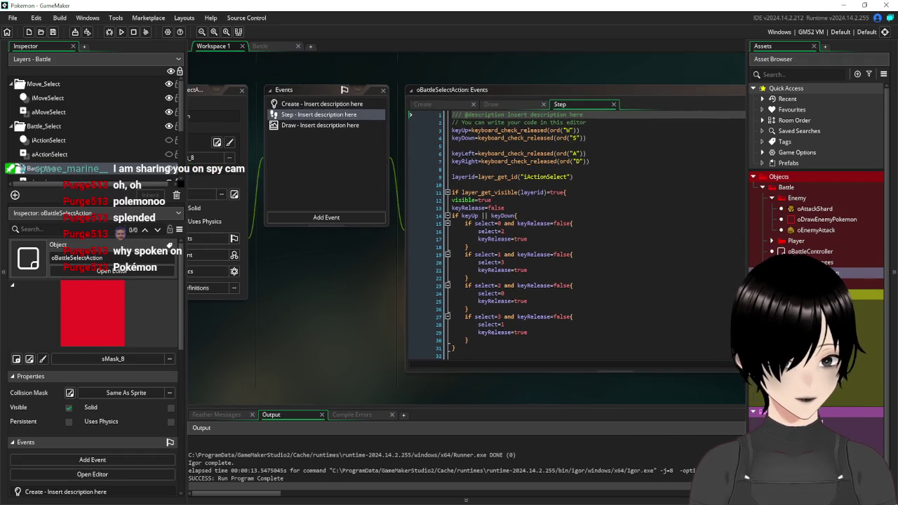
scroll(425, 115, "down", 3)
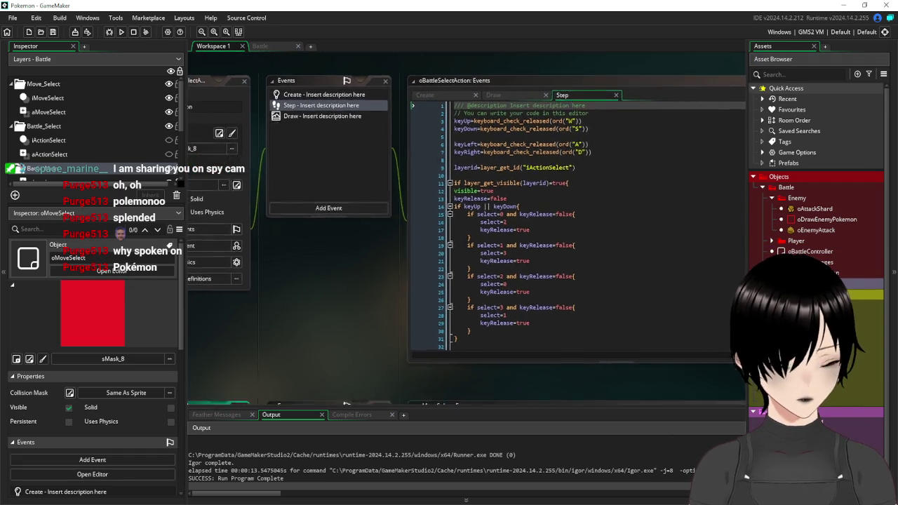
scroll(676, 232, "up", 7)
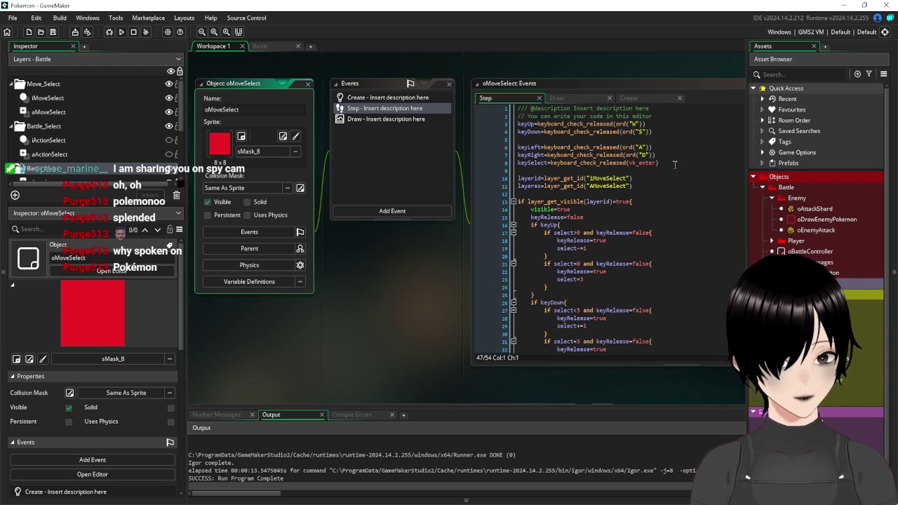
left_click_drag(652, 162, 453, 158)
key("ctrl+c")
scroll(451, 227, "up", 3)
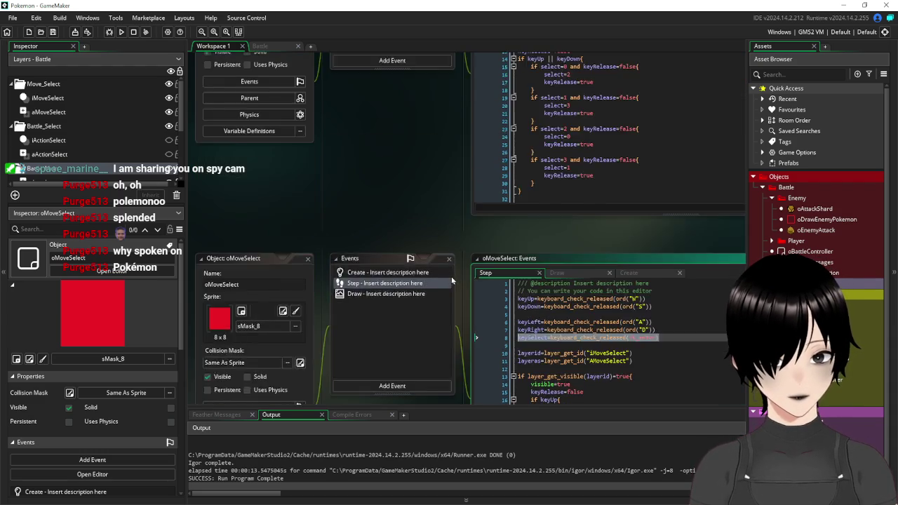
Step: Paste the keySelect Enter-key check on a new line below keyRight in oBattleSelectAction's Step code
left_click(676, 150)
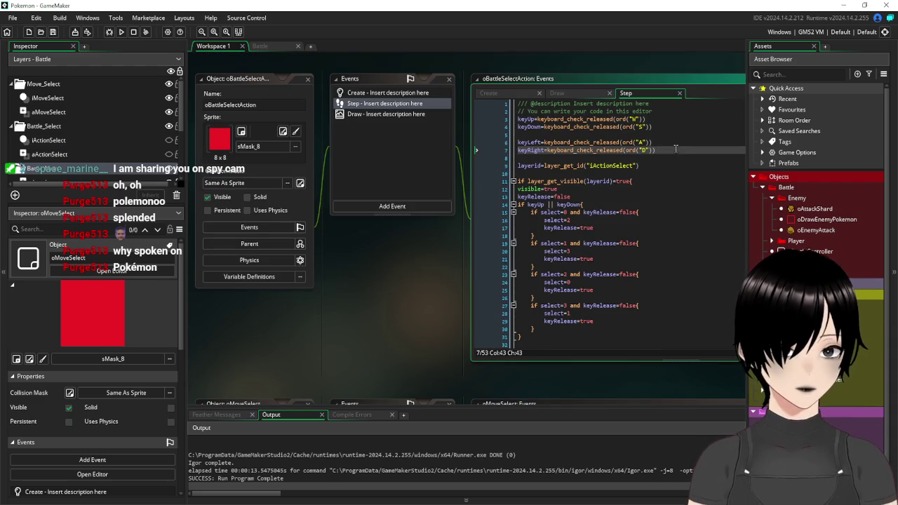
key("Return")
key("ctrl+v")
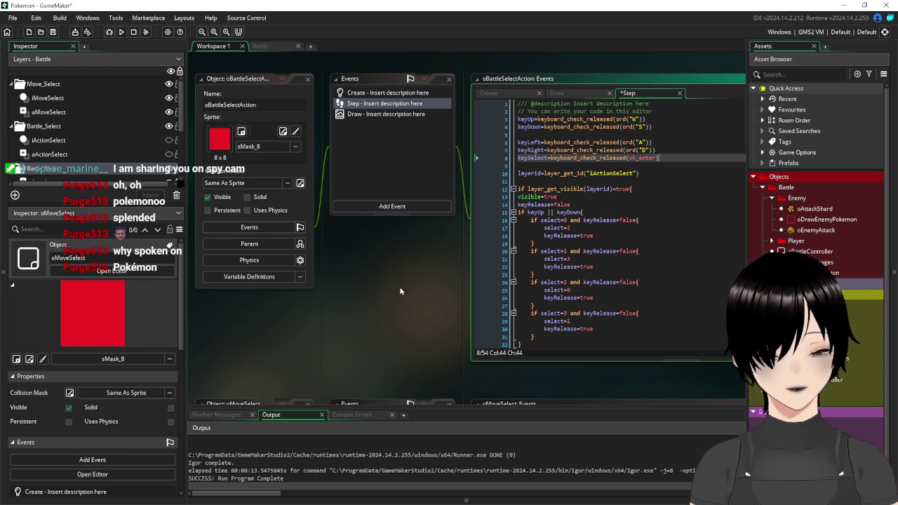
scroll(400, 291, "down", 3)
scroll(400, 291, "down", 5)
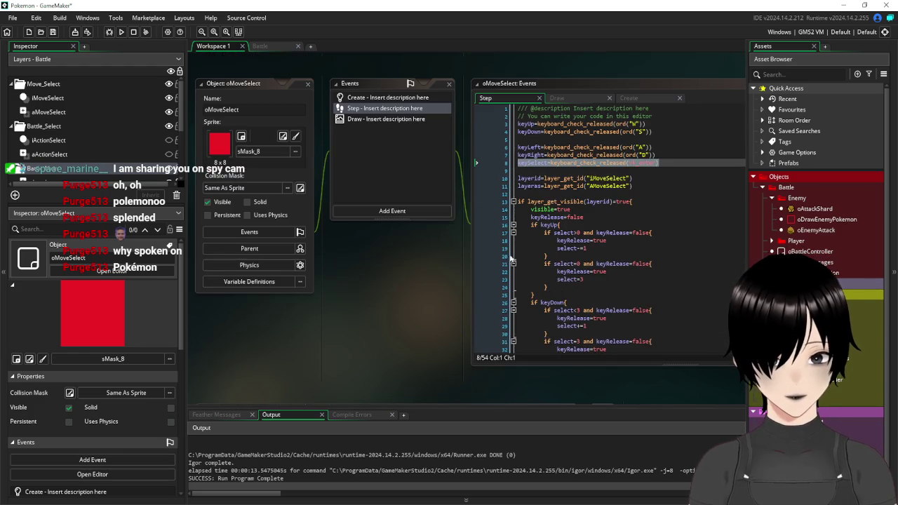
scroll(593, 251, "down", 8)
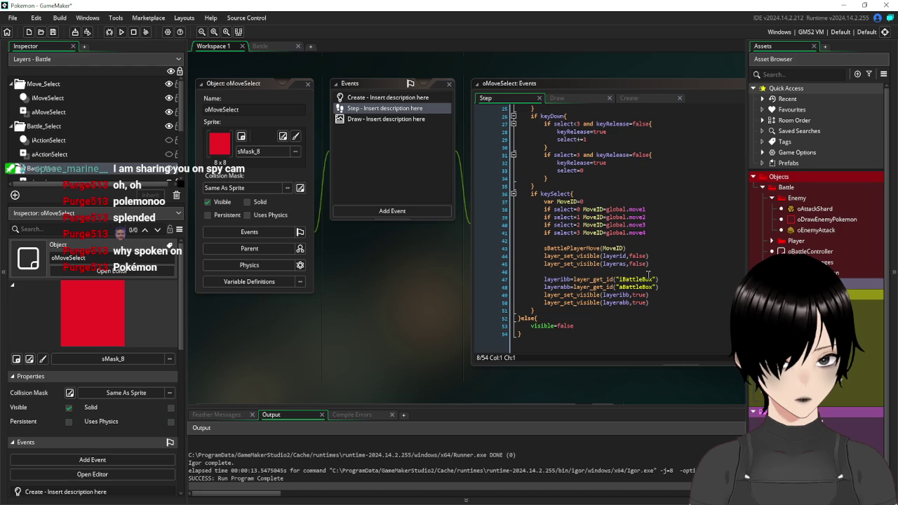
left_click(578, 193)
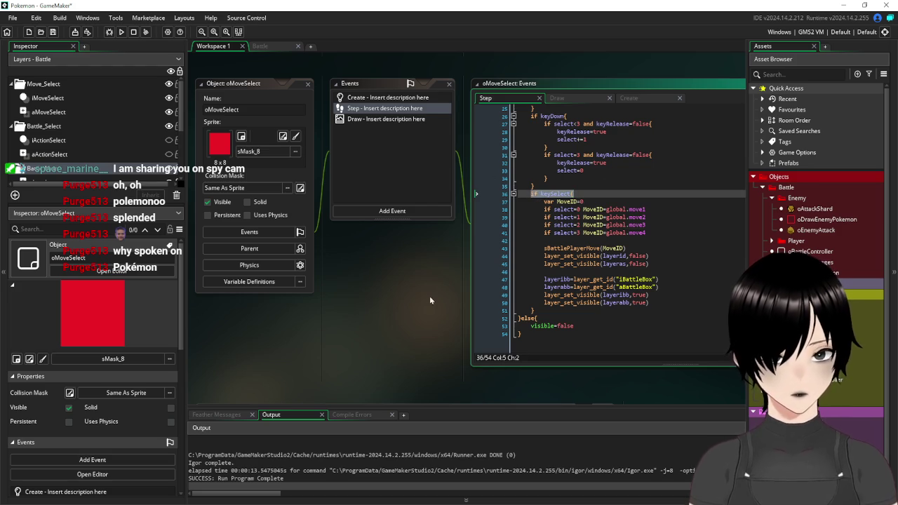
Step: Indent the menu navigation block on lines 13–51 one level
scroll(426, 295, "up", 2)
scroll(426, 296, "up", 3)
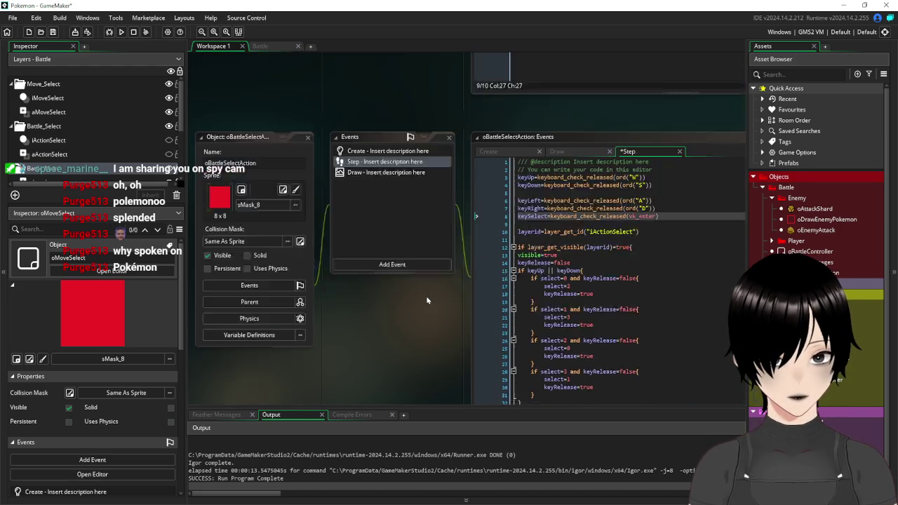
scroll(610, 275, "down", 8)
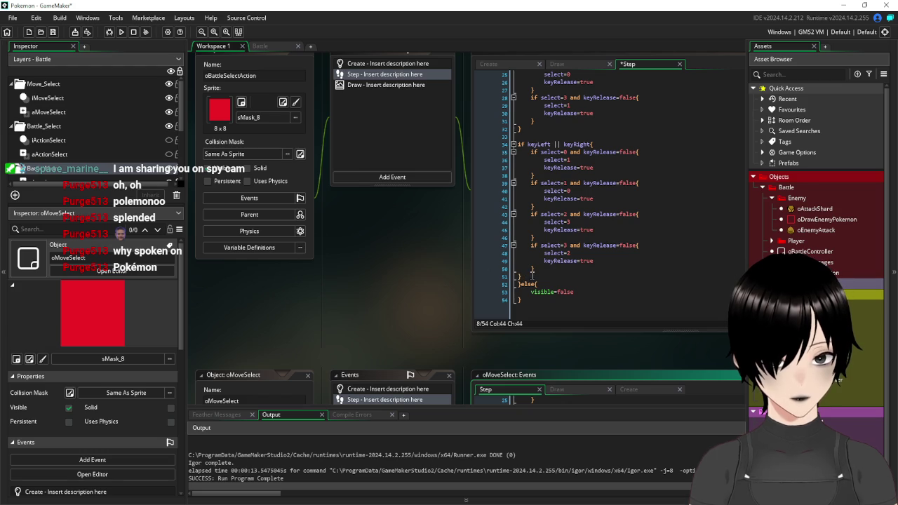
mouse_move(532, 276)
left_mouse_down()
mouse_move(509, 90)
mouse_move(508, 103)
left_mouse_up()
key("Tab")
scroll(637, 274, "down", 5)
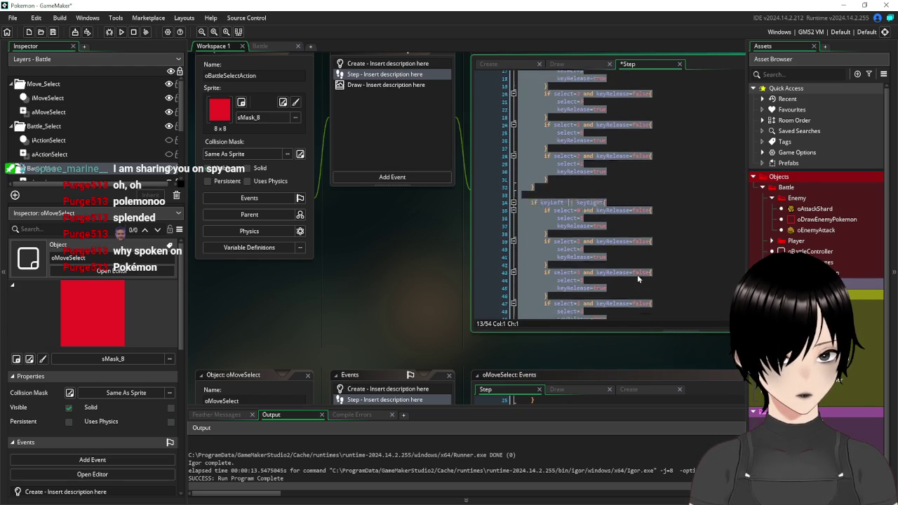
left_click(551, 277)
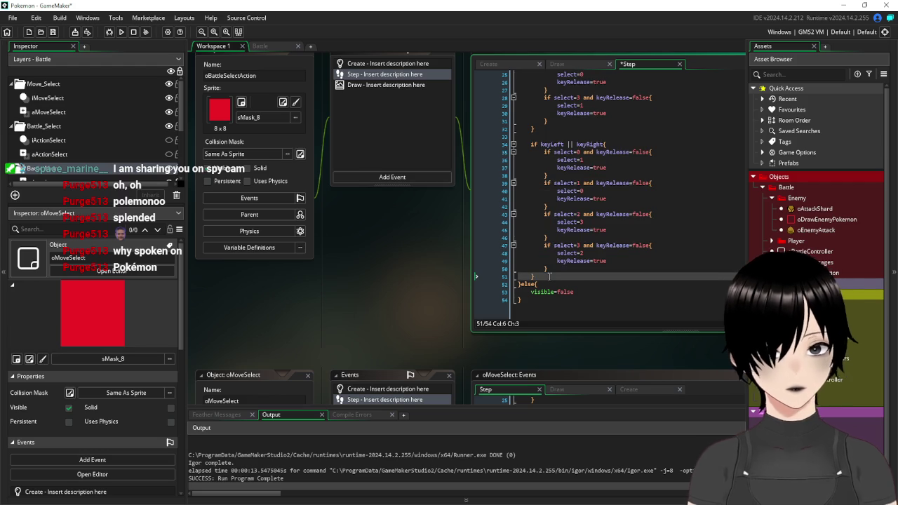
Step: Add an 'if keySelect' block after the navigation code, removing the duplicated 'if'
key("Return")
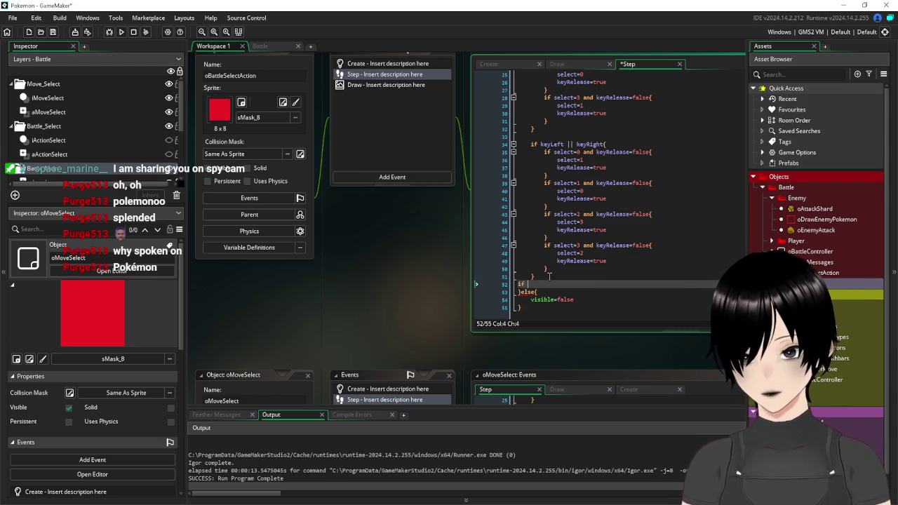
type("if if keySelect(")
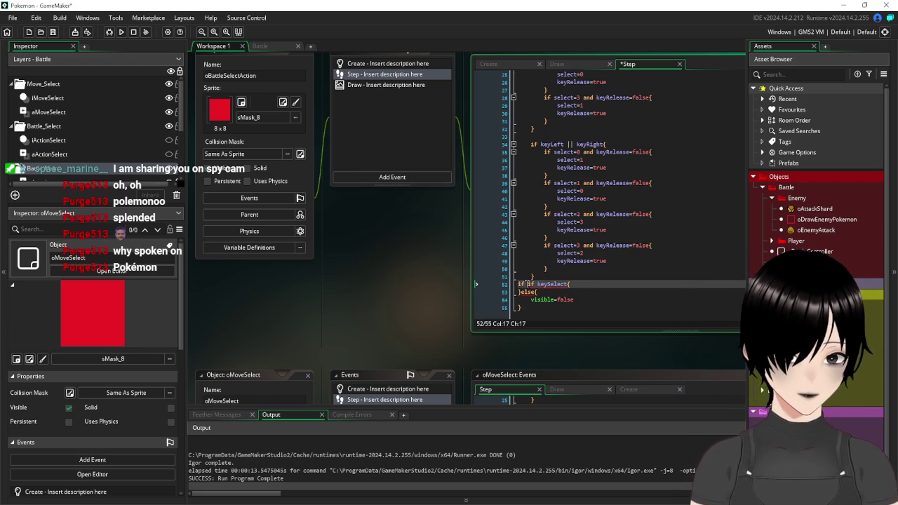
key("ctrl+Left")
key("ctrl+Left")
key("BackSpace")
key("BackSpace")
key("BackSpace")
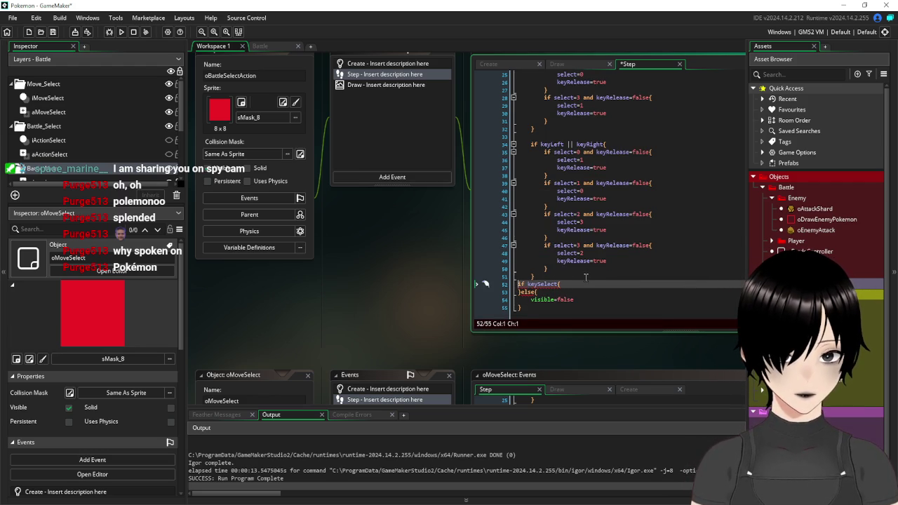
left_click(584, 284)
key("Return")
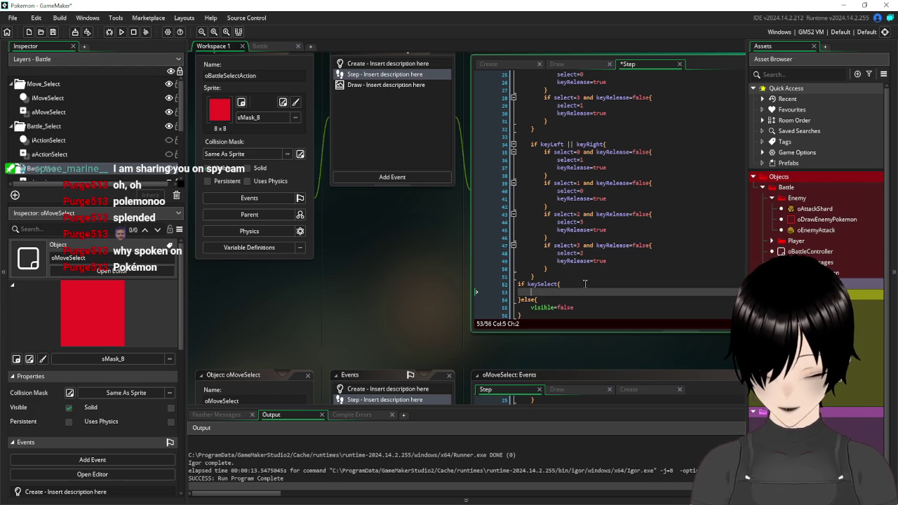
key("Return")
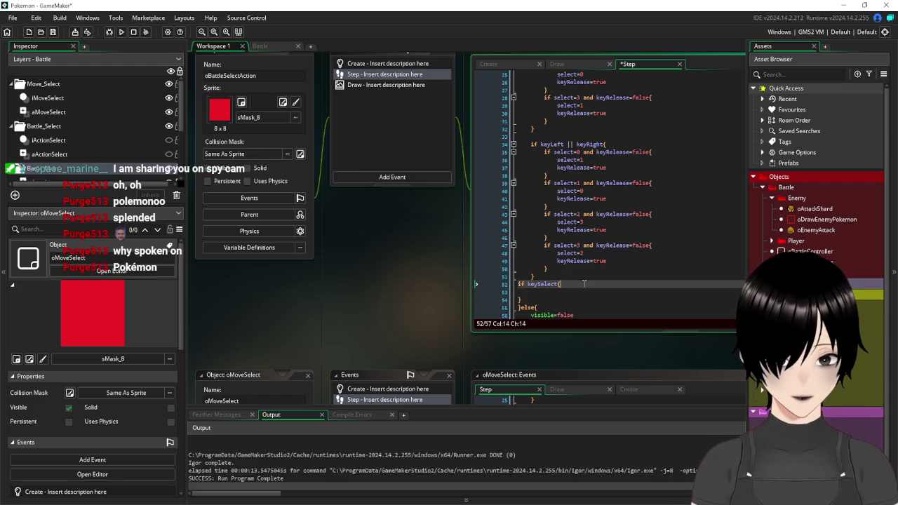
left_click(575, 290)
Step: Paste oMoveSelect's layer_set_visible/layer_get_id lines inside the keySelect block
scroll(386, 252, "down", 5)
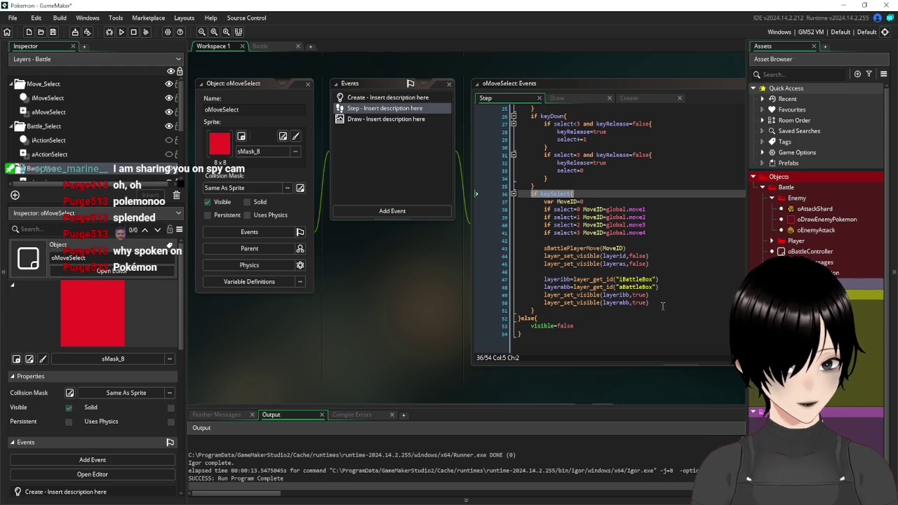
left_click_drag(663, 306, 420, 258)
key("ctrl+c")
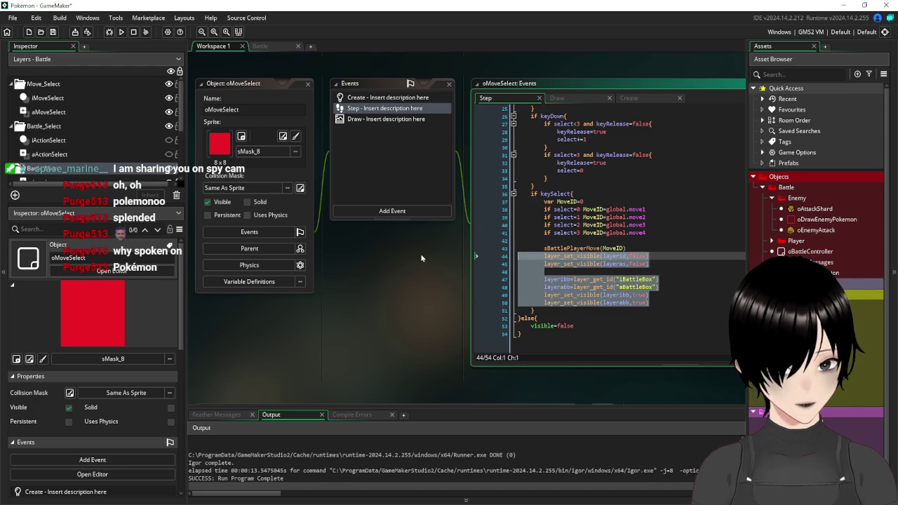
scroll(422, 274, "up", 5)
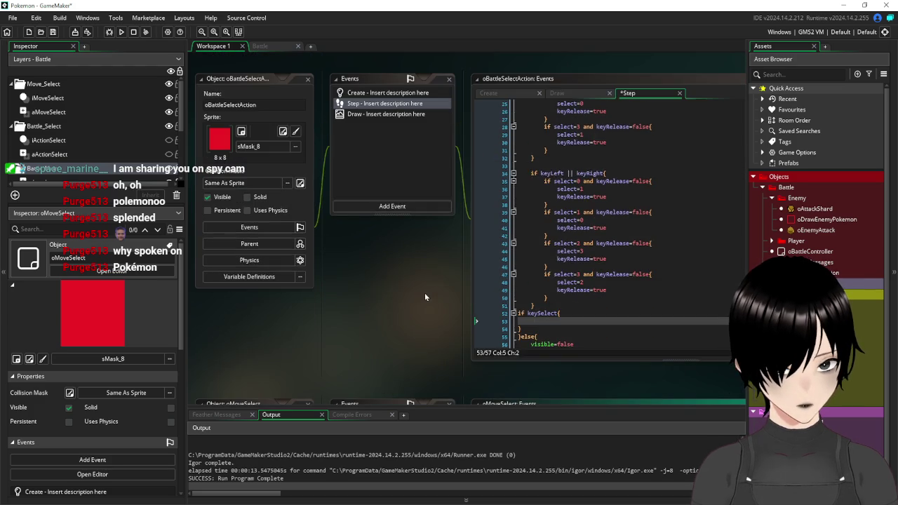
scroll(574, 292, "down", 1)
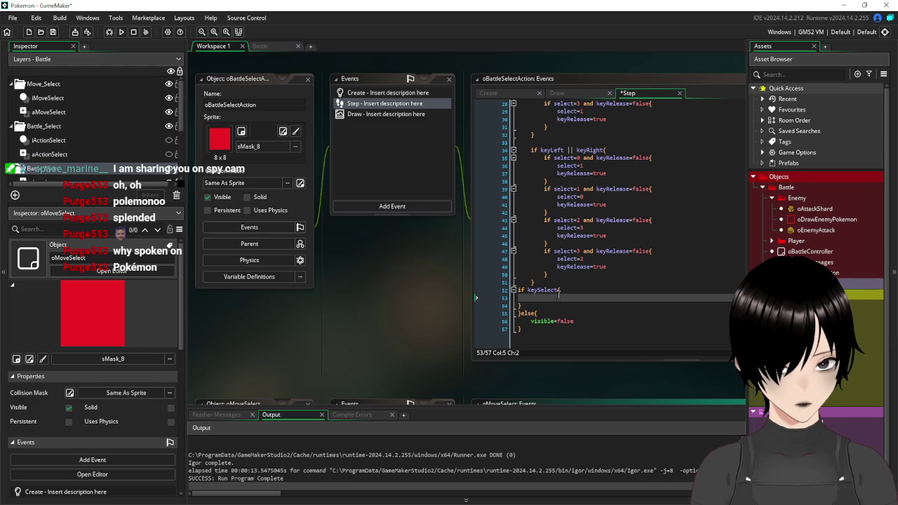
key("ctrl+v")
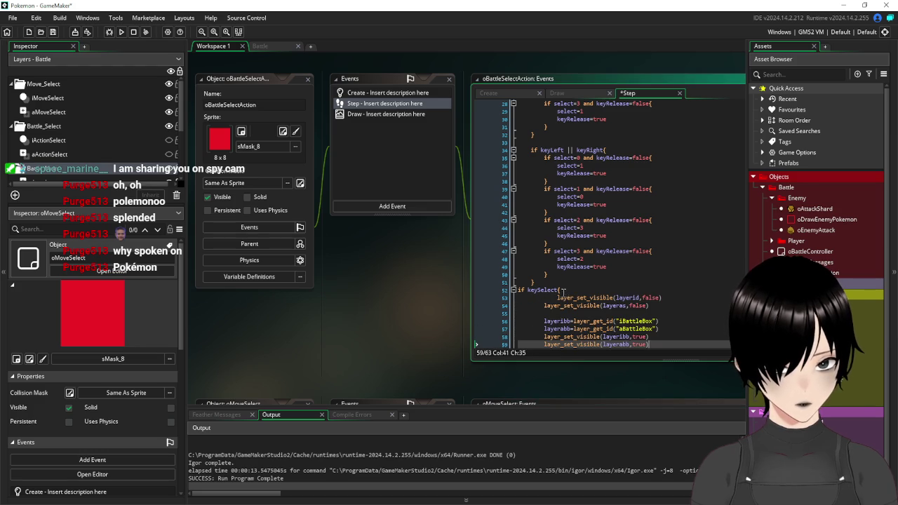
Step: Remove the extra indentation from the first pasted line and select the layerid definition on line 10
left_click(557, 297)
key("BackSpace")
scroll(629, 158, "up", 3)
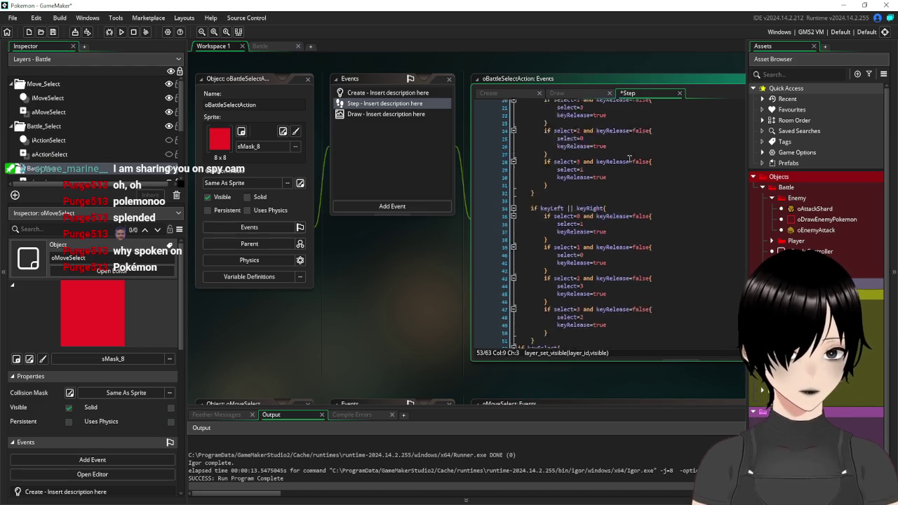
scroll(629, 159, "up", 5)
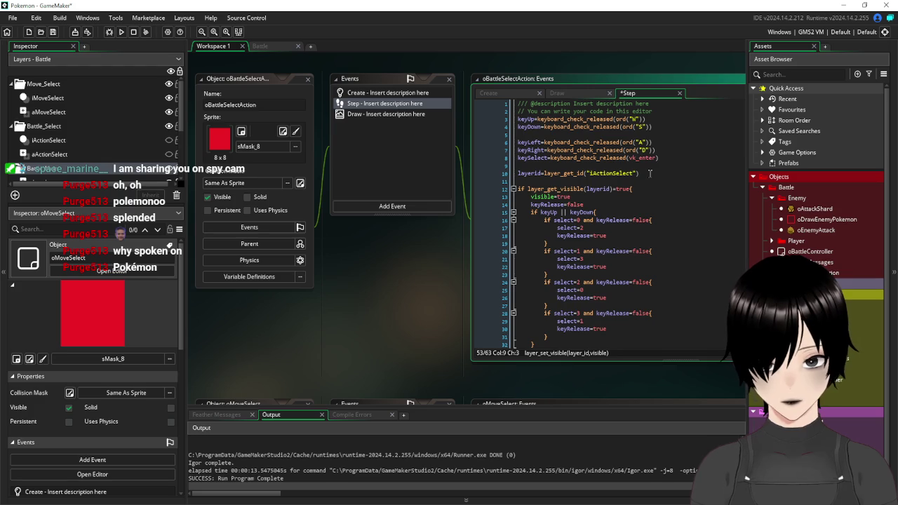
left_click_drag(650, 174, 514, 183)
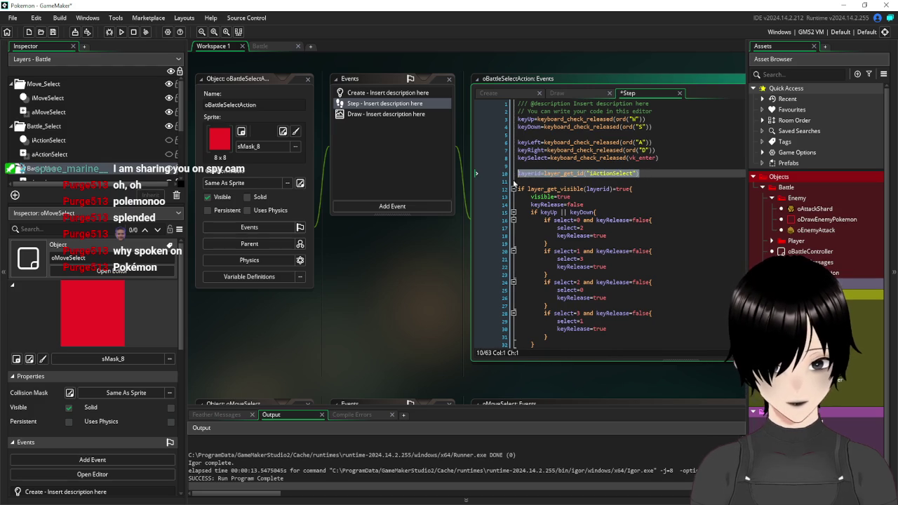
Step: In oMoveSelect's Step code, change 'AMoveSelect' to 'aMoveSelect' on line 11
scroll(588, 189, "down", 10)
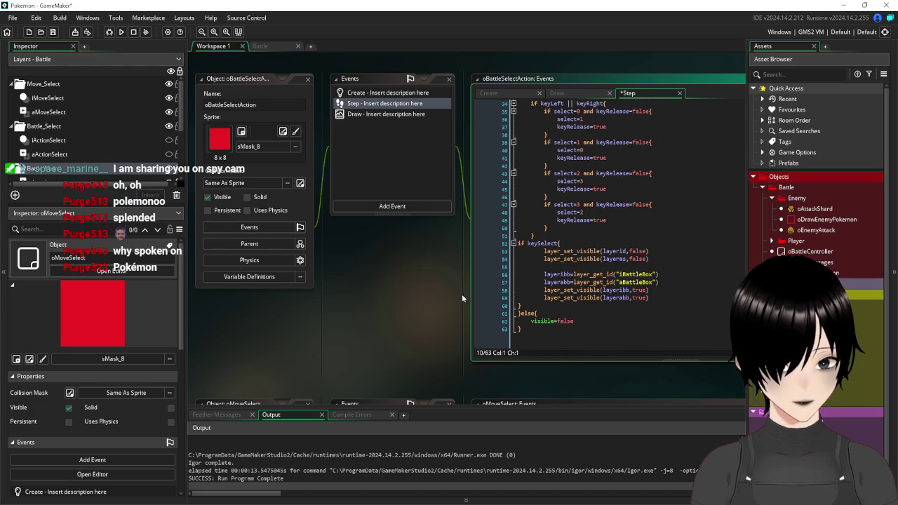
scroll(461, 298, "down", 3)
scroll(435, 181, "down", 4)
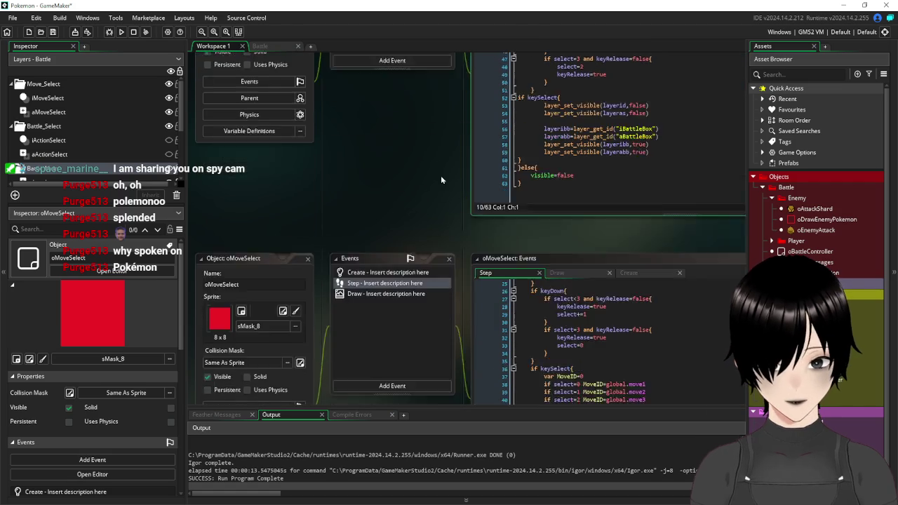
scroll(461, 351, "down", 1)
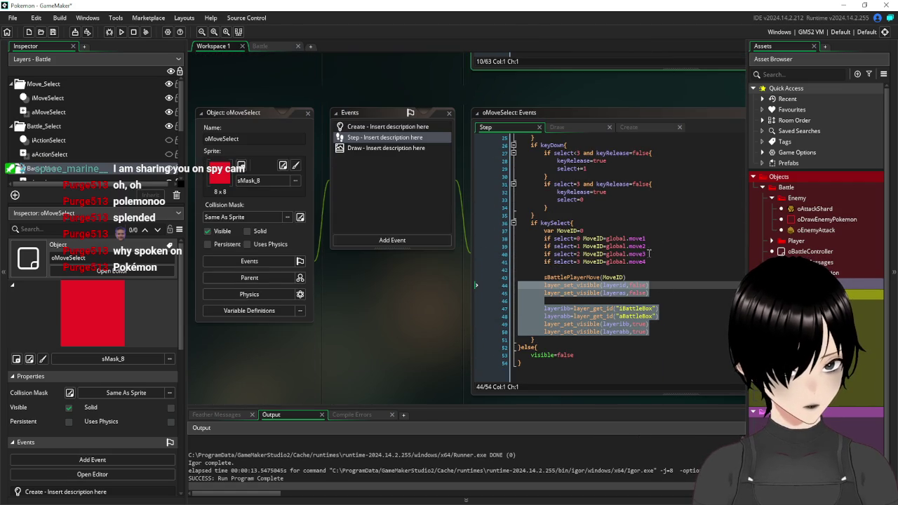
scroll(649, 254, "up", 5)
left_click_drag(643, 216, 480, 215)
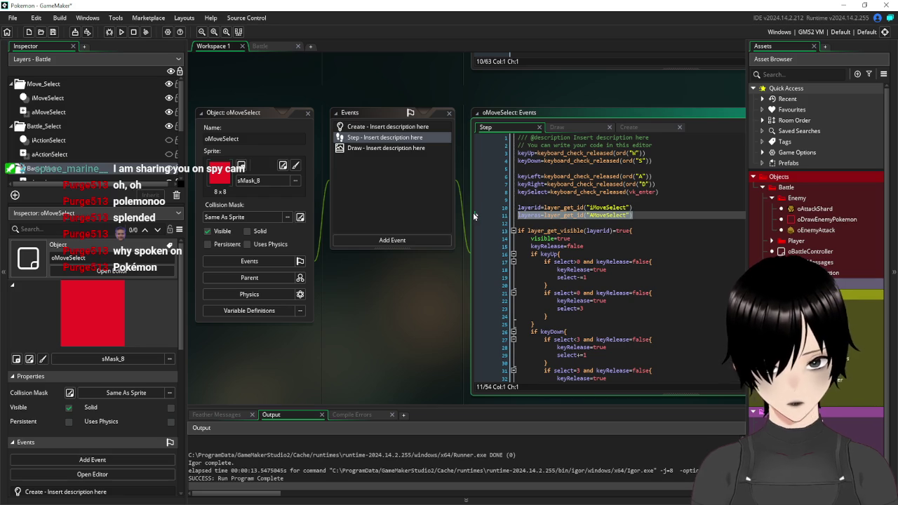
left_click(594, 217)
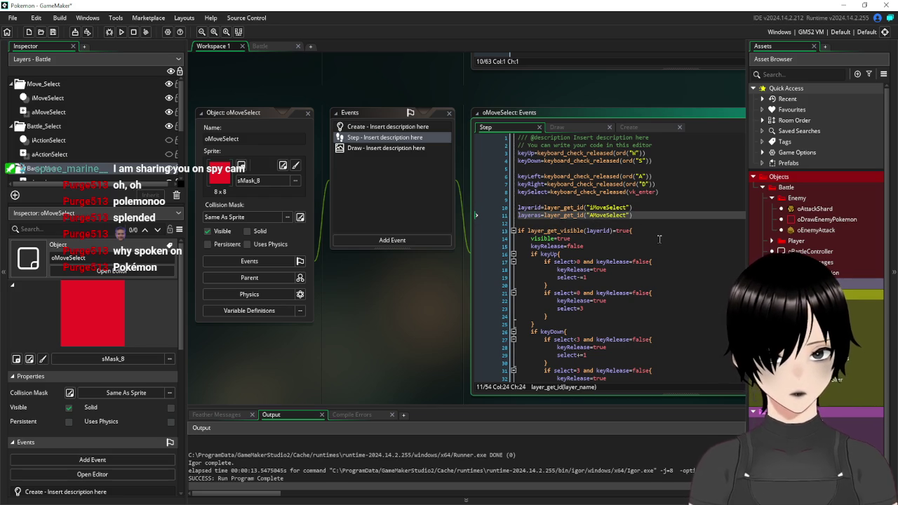
key("BackSpace")
type("a")
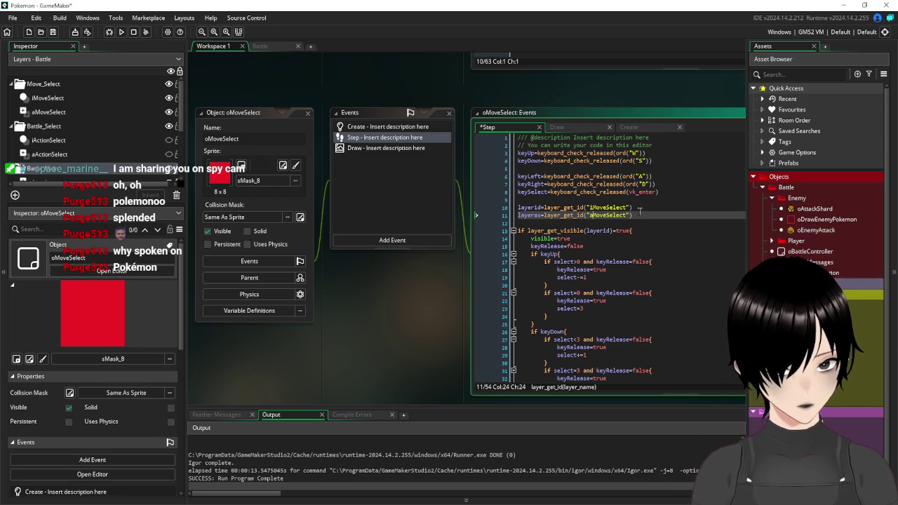
Step: Select the corrected layeras lookup for copying and scroll back to oBattleSelectAction's Step code
left_click_drag(635, 215, 561, 216)
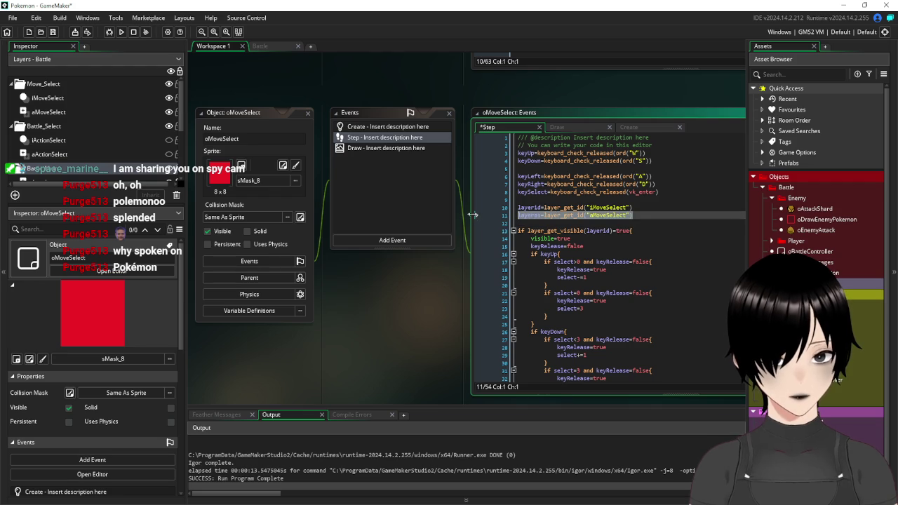
scroll(428, 172, "up", 3)
scroll(483, 232, "up", 5)
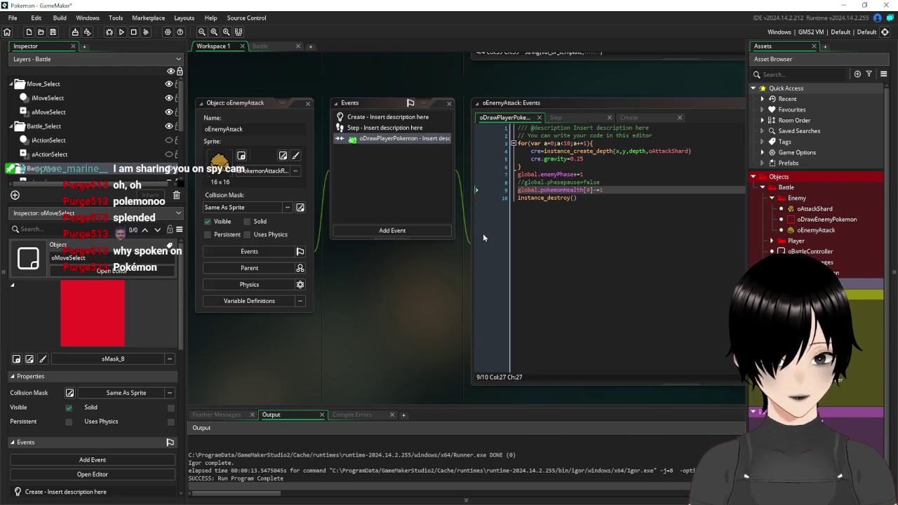
scroll(483, 239, "down", 3)
scroll(495, 246, "up", 2)
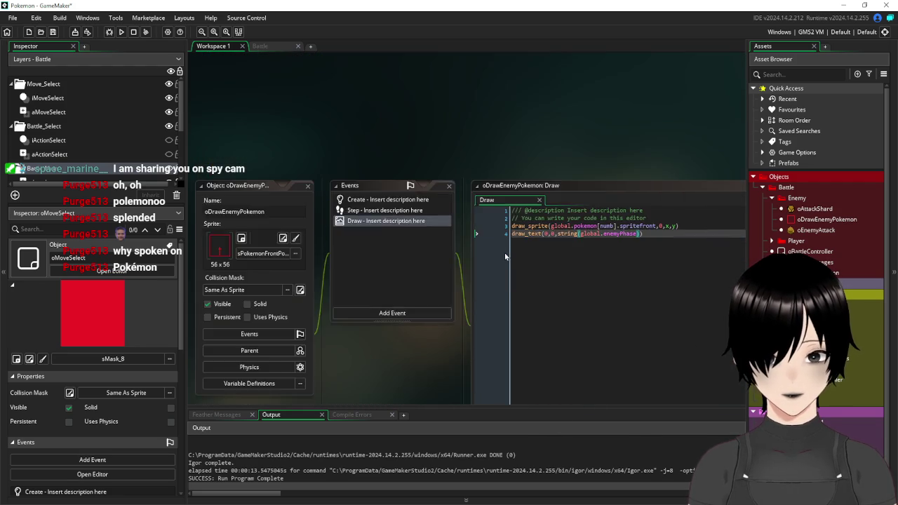
scroll(501, 252, "down", 4)
scroll(505, 257, "down", 3)
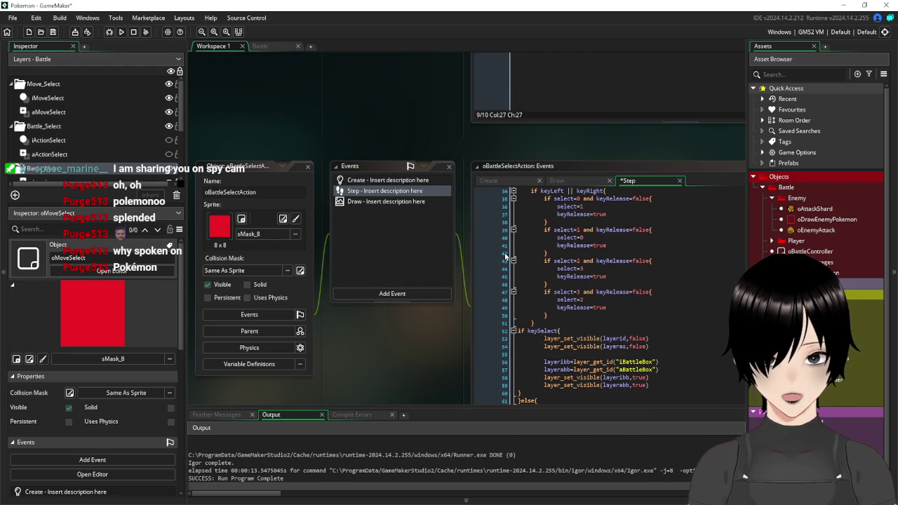
scroll(448, 344, "down", 2)
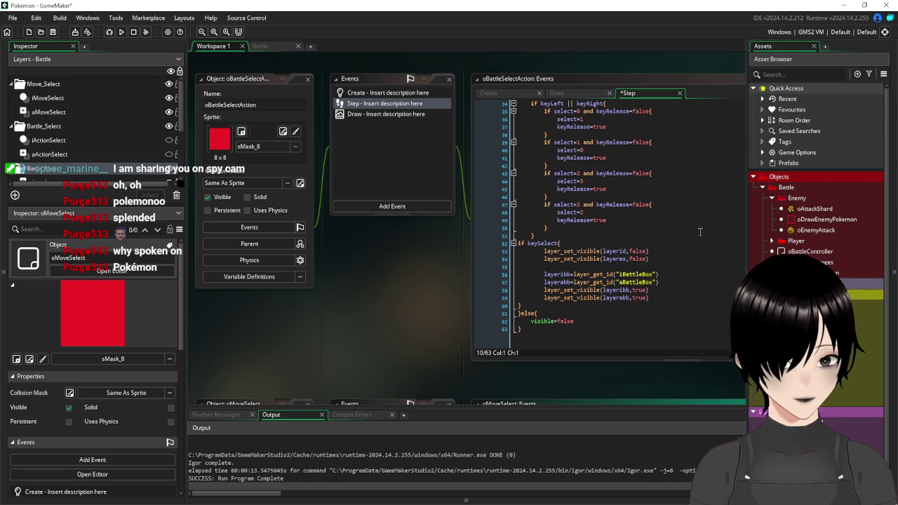
scroll(699, 232, "up", 10)
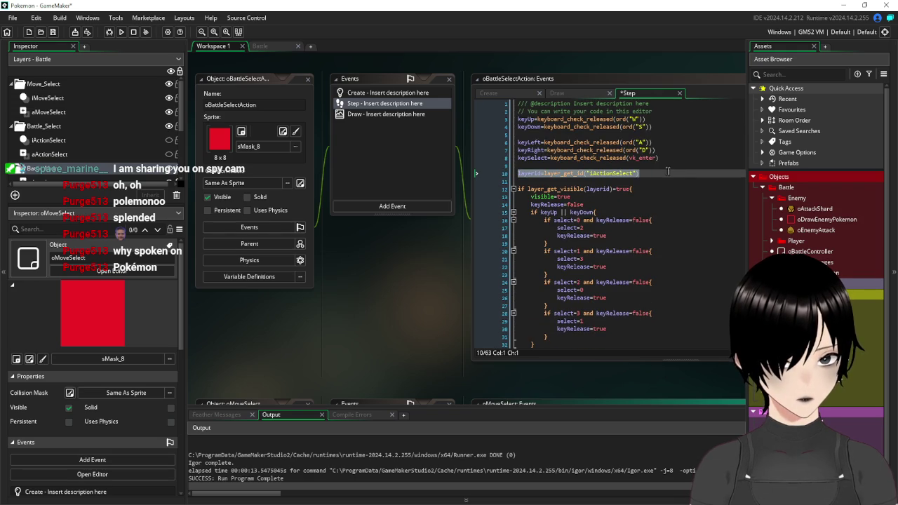
Step: Paste the layeras definition below line 10 and point it at the aActionSelect layer
left_click(667, 172)
key("Return")
type("layeras=layer_get_id(\"aMoveSelect\")")
key("Return")
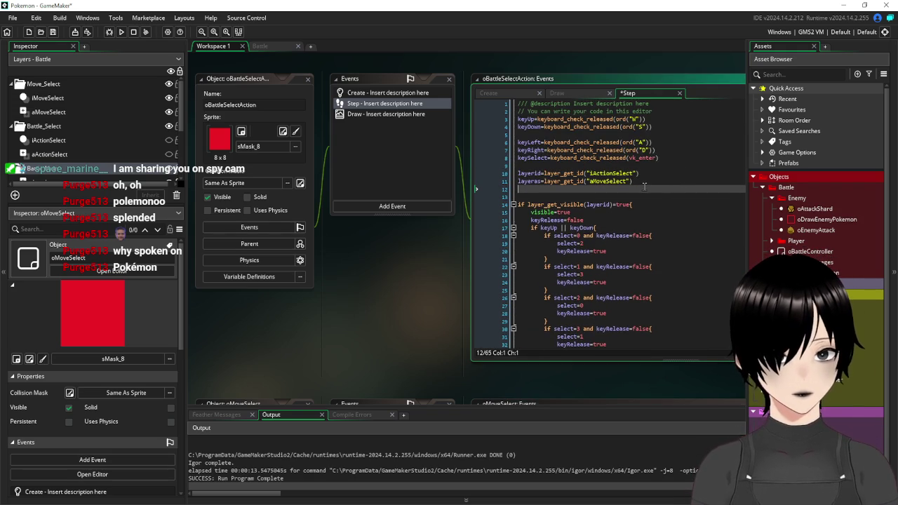
left_click_drag(628, 181, 591, 182)
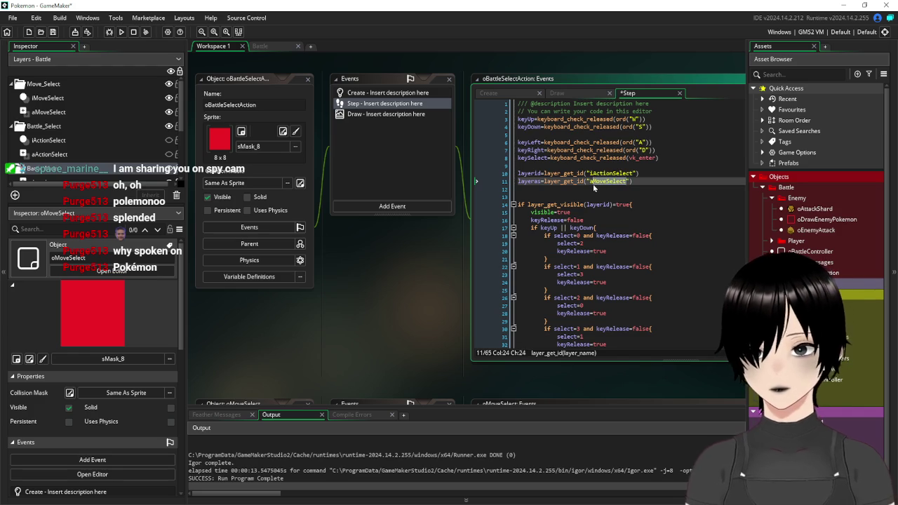
type("Action")
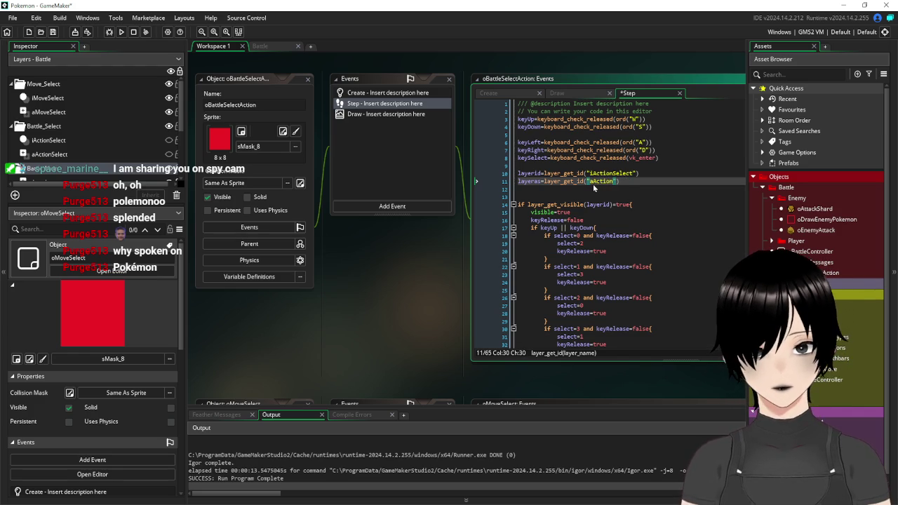
type("Select")
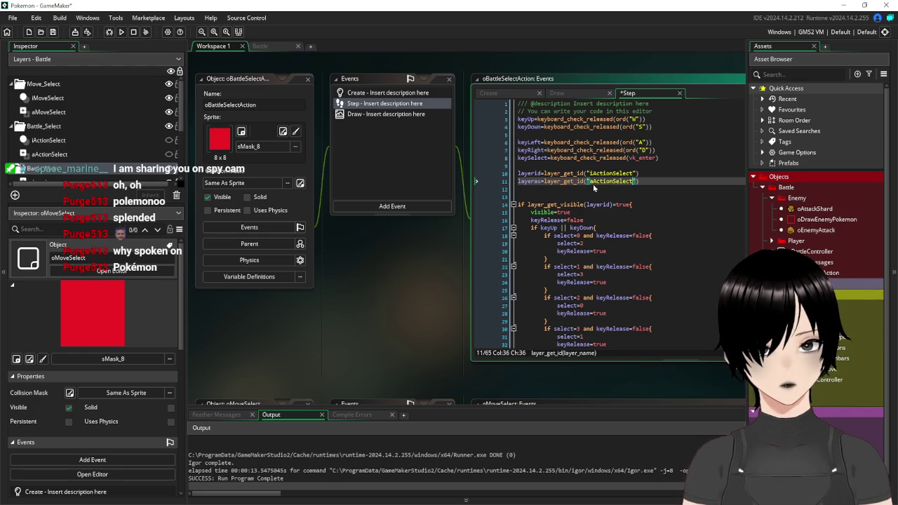
Step: Change iBattleBox and aBattleBox in the visibility calls to iMoveSelect and aMoveSelect, then save
scroll(693, 196, "down", 4)
scroll(693, 196, "down", 7)
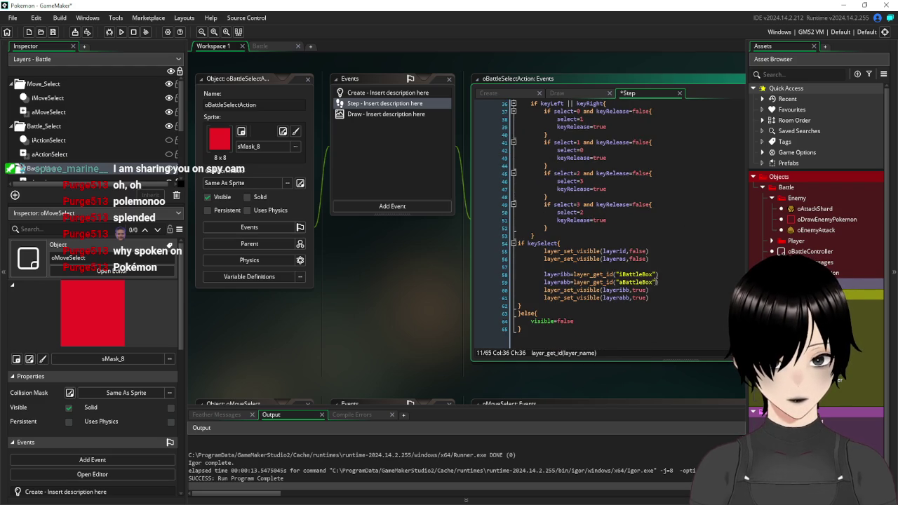
left_click_drag(653, 273, 622, 274)
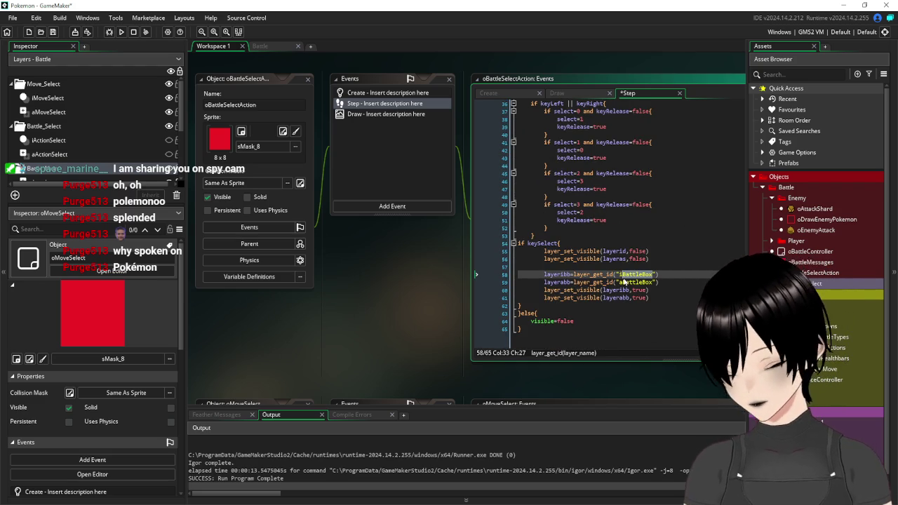
type("MoveSelect")
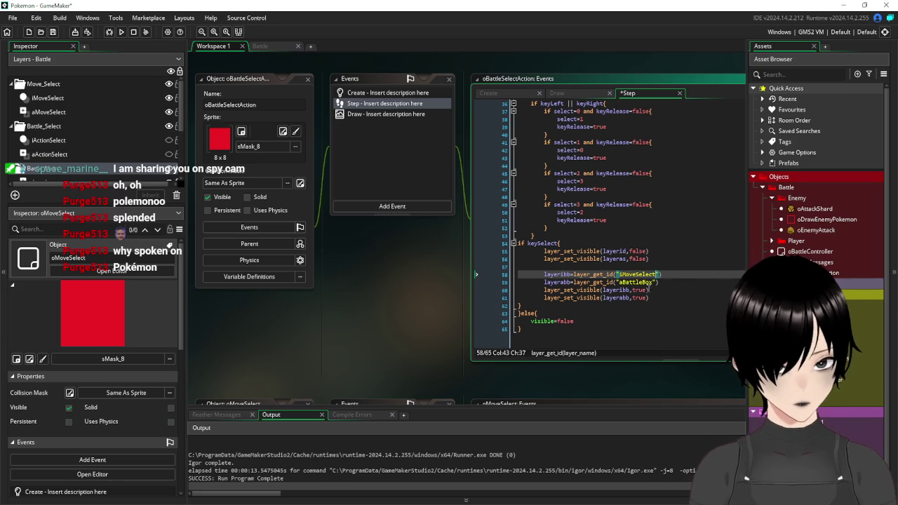
left_click_drag(653, 282, 629, 288)
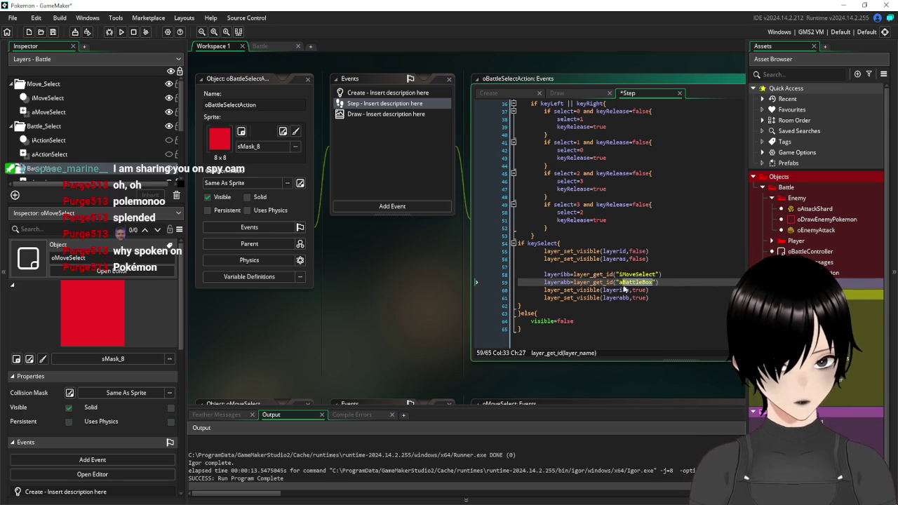
type("Move")
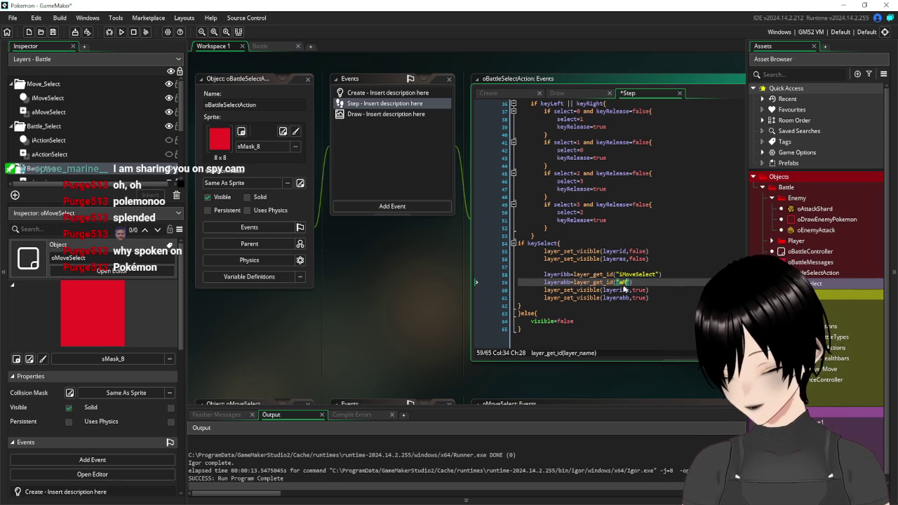
type("t")
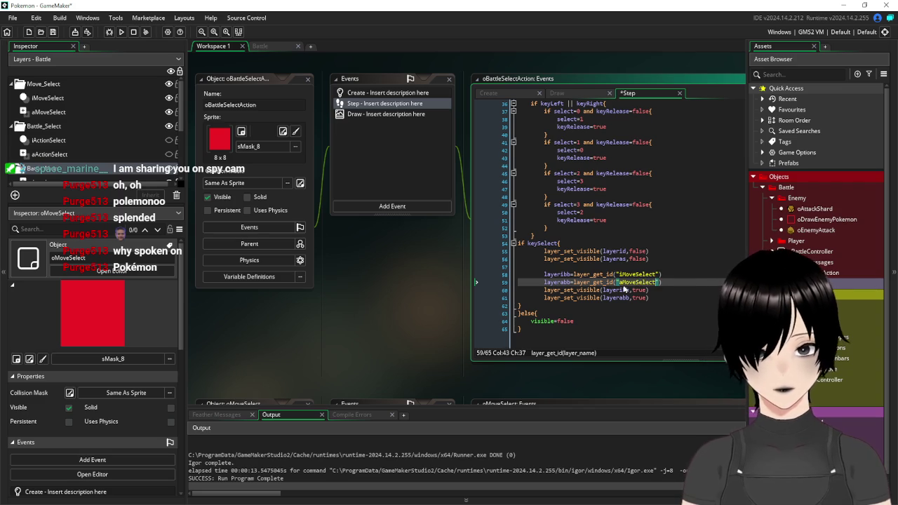
left_click(610, 212)
left_click(53, 31)
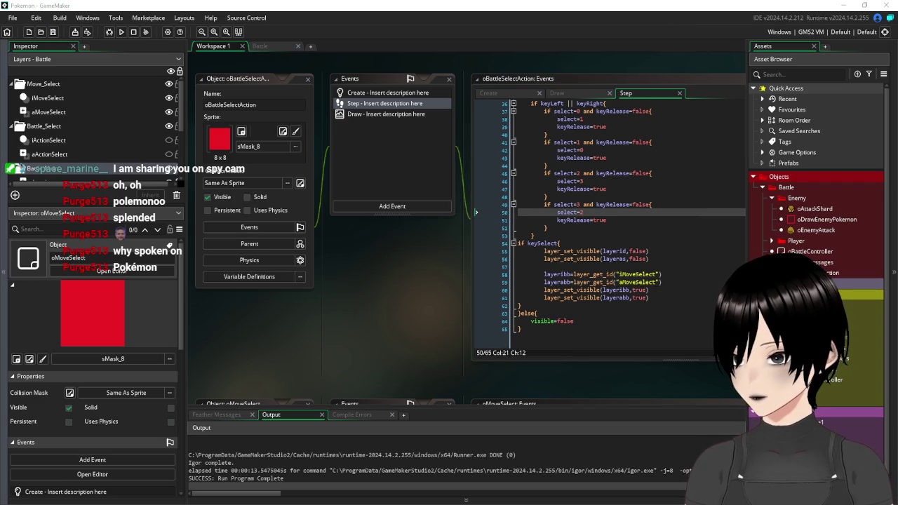
left_click(121, 31)
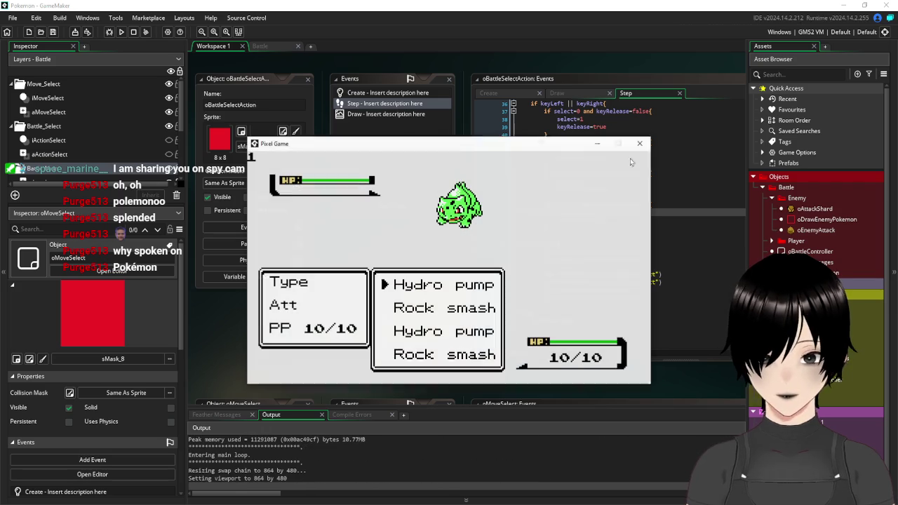
key("Down")
key("Down")
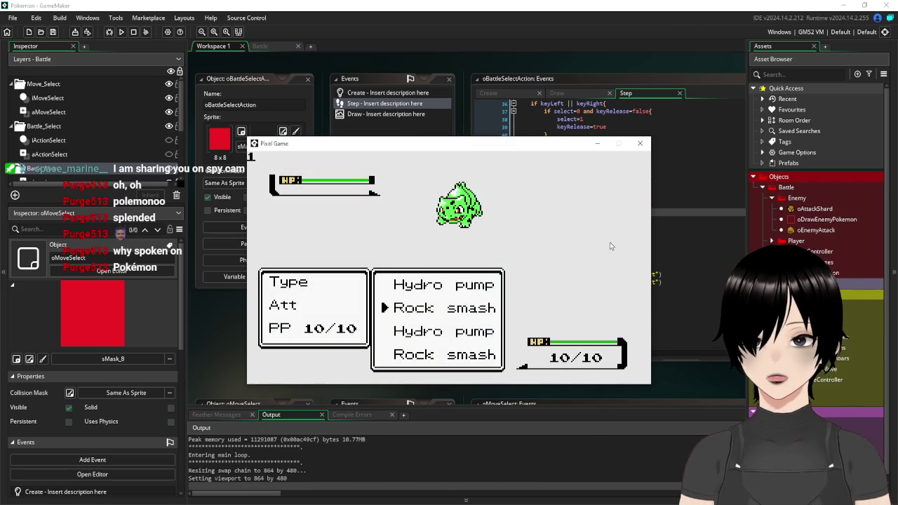
key("Up")
key("Up")
key("Return")
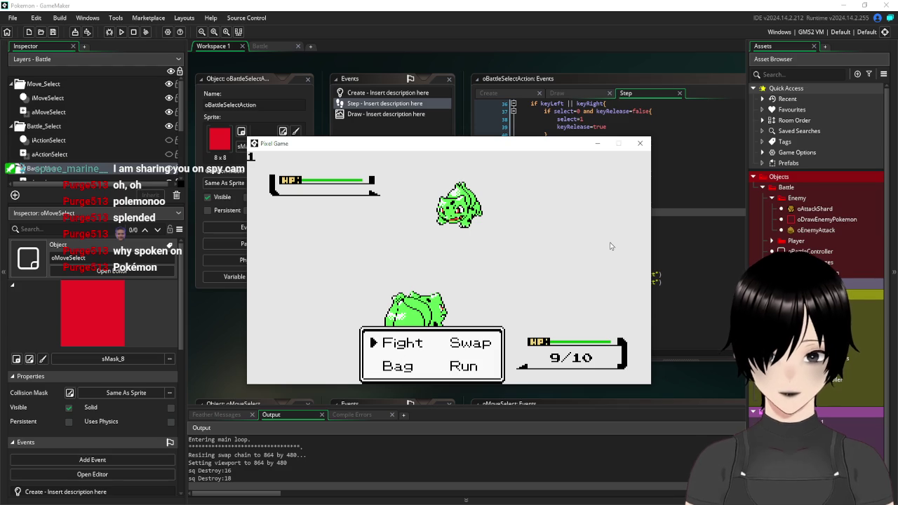
key("Down")
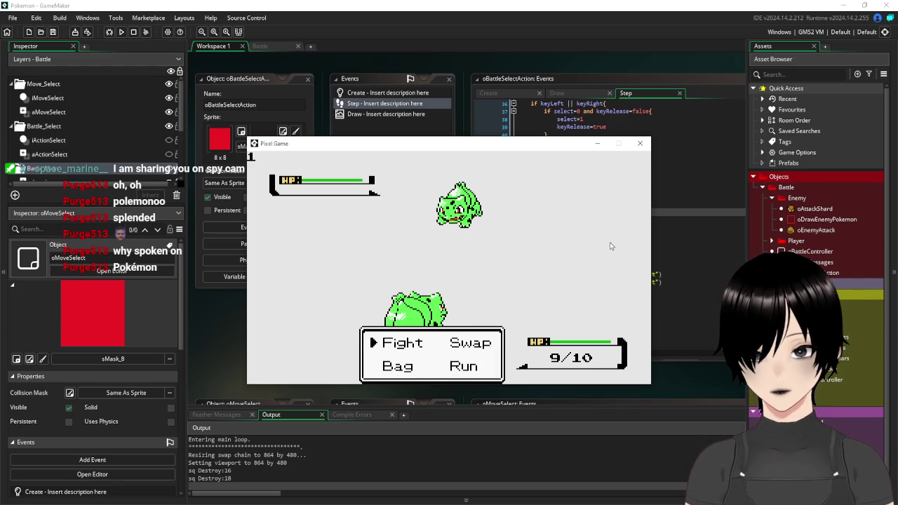
key("Return")
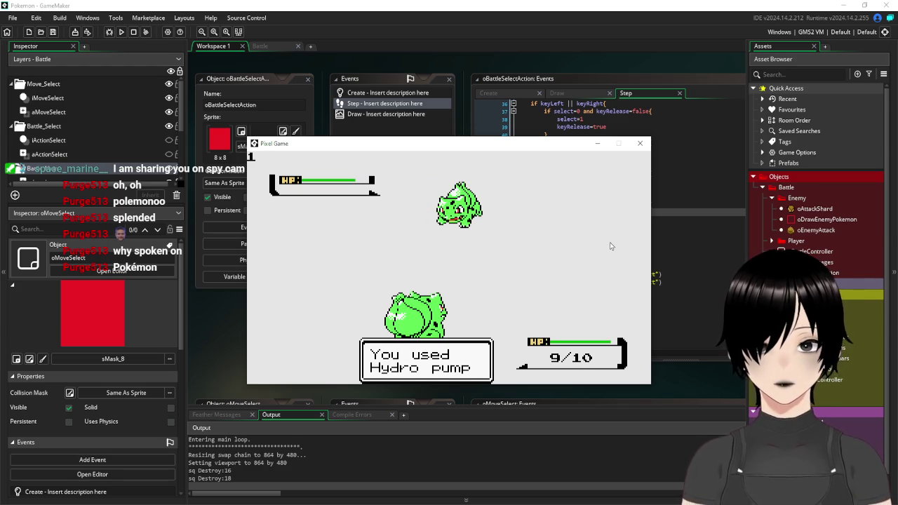
Step: Close the running game and scroll the workspace down to oMoveSelect's Step code
left_click(640, 144)
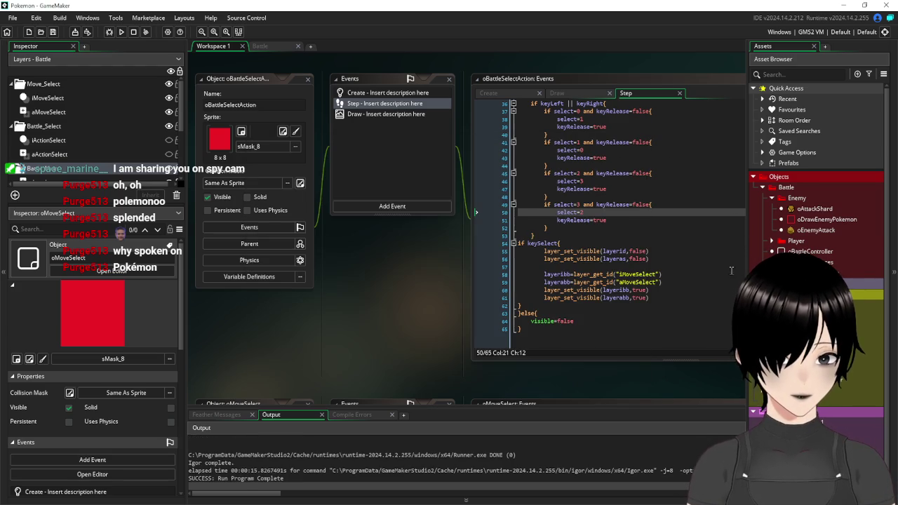
left_click(663, 242)
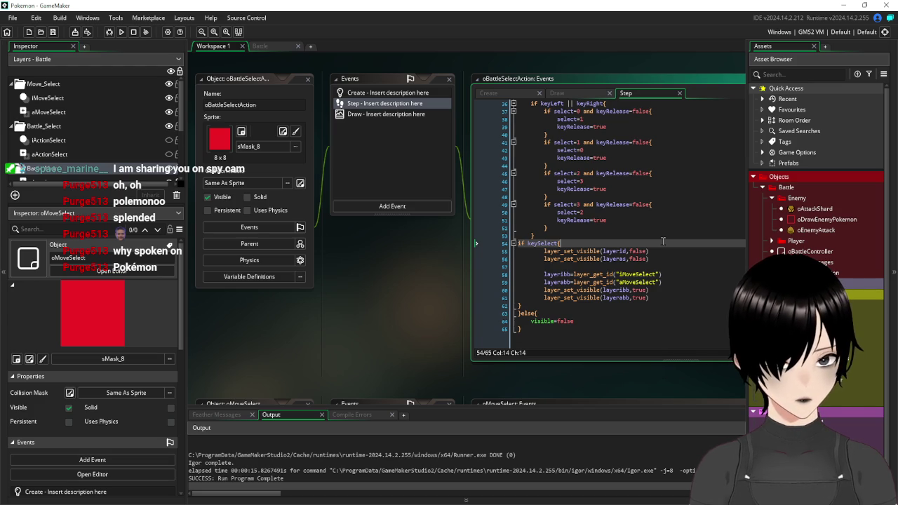
scroll(662, 241, "up", 10)
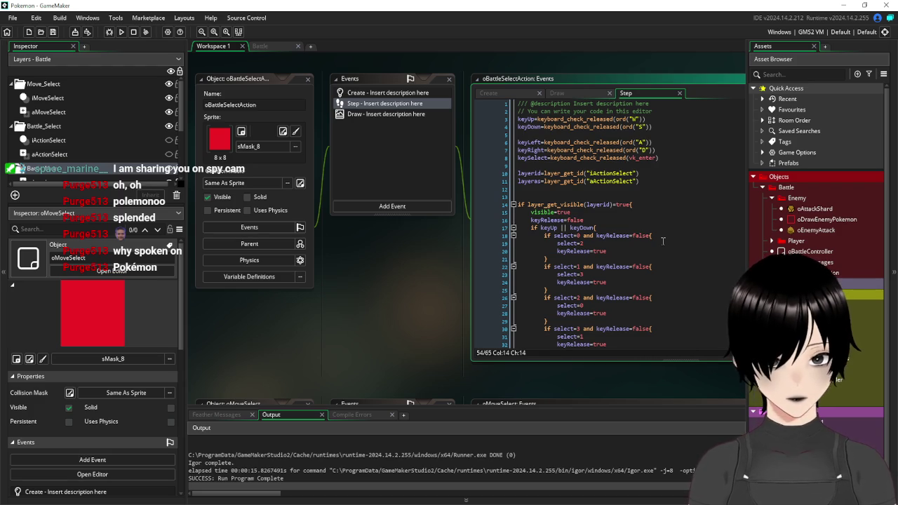
scroll(662, 241, "down", 10)
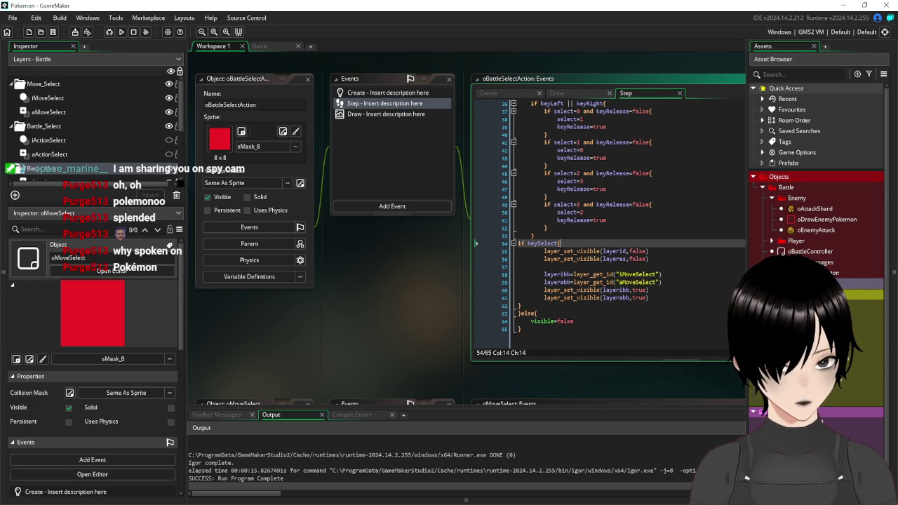
scroll(682, 213, "down", 5)
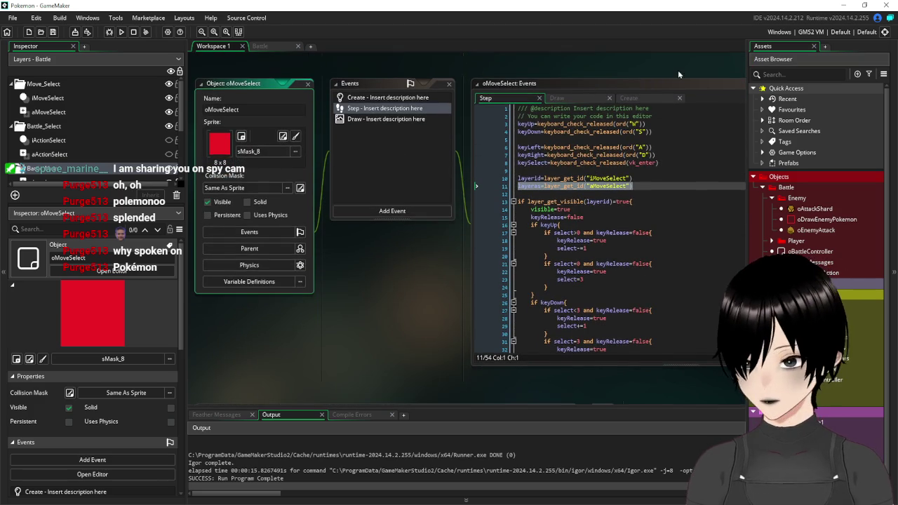
Step: Look over oMoveSelect's Create and Step events, undo a stray edit, and scroll back up
left_click(617, 195)
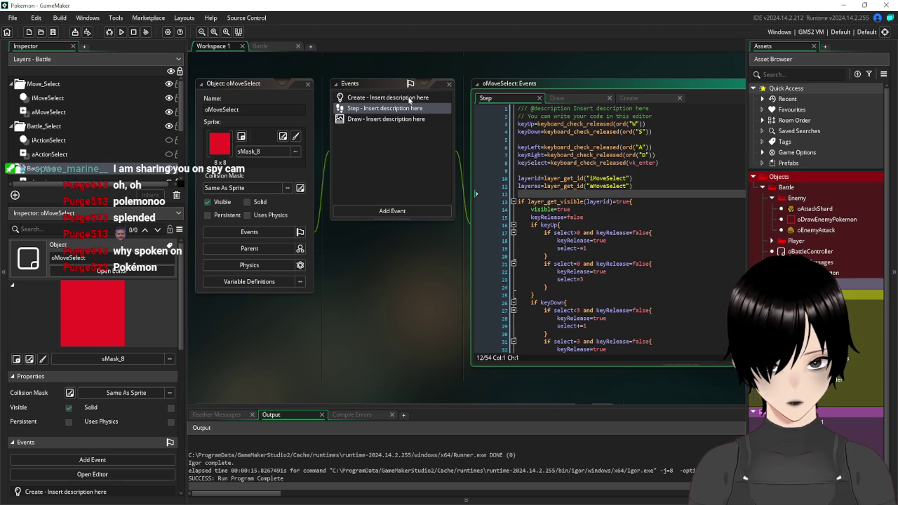
left_click(410, 99)
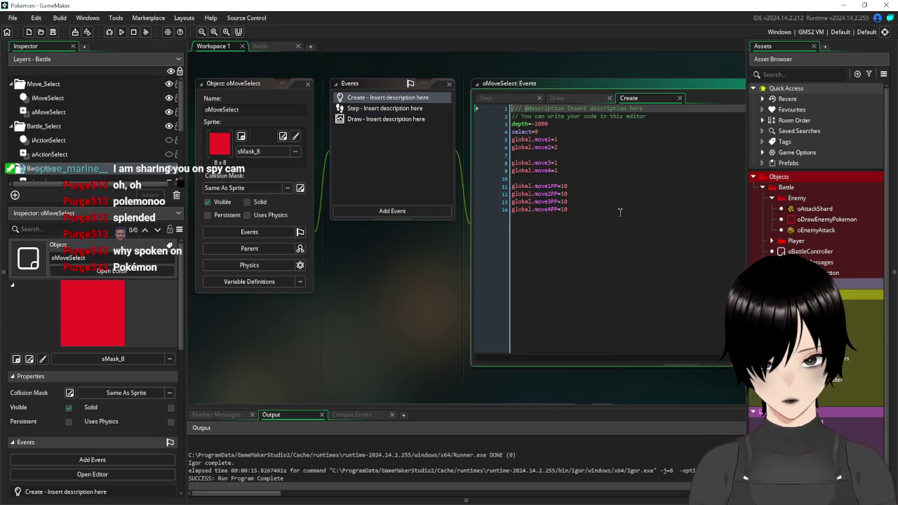
left_click(362, 109)
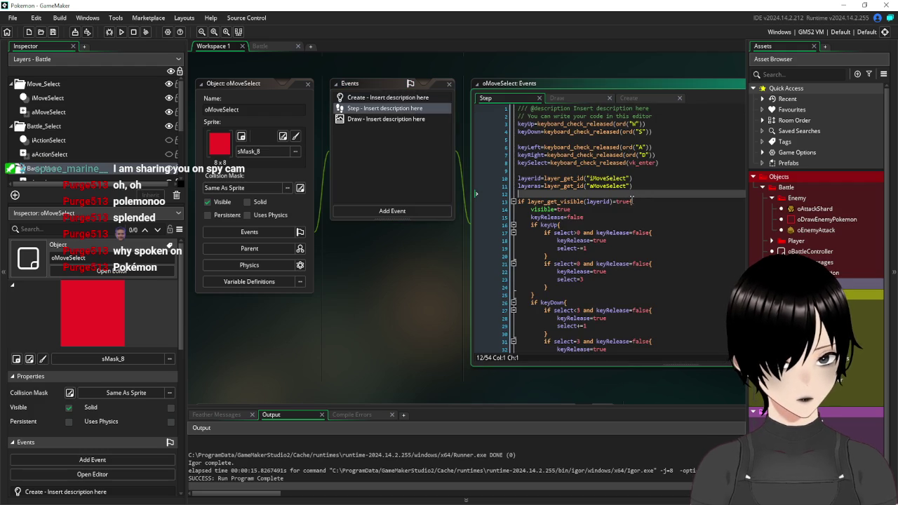
left_click(631, 201)
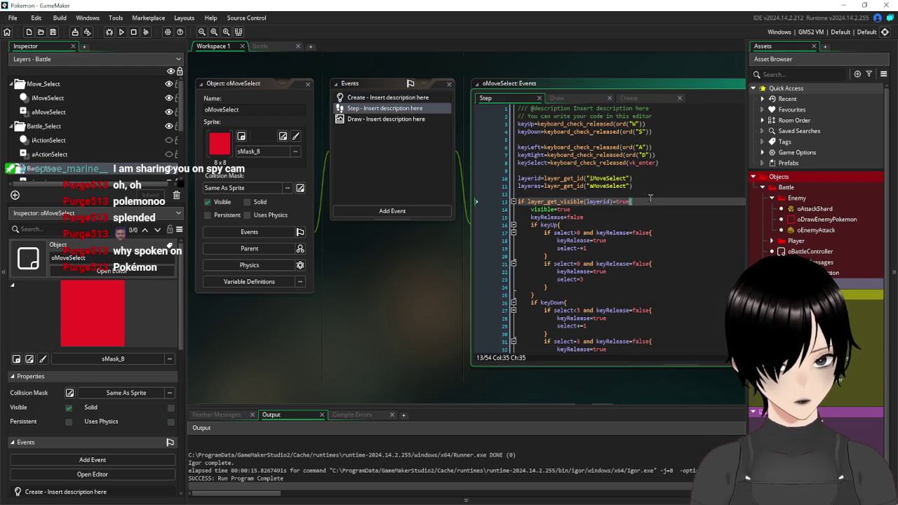
scroll(650, 198, "down", 8)
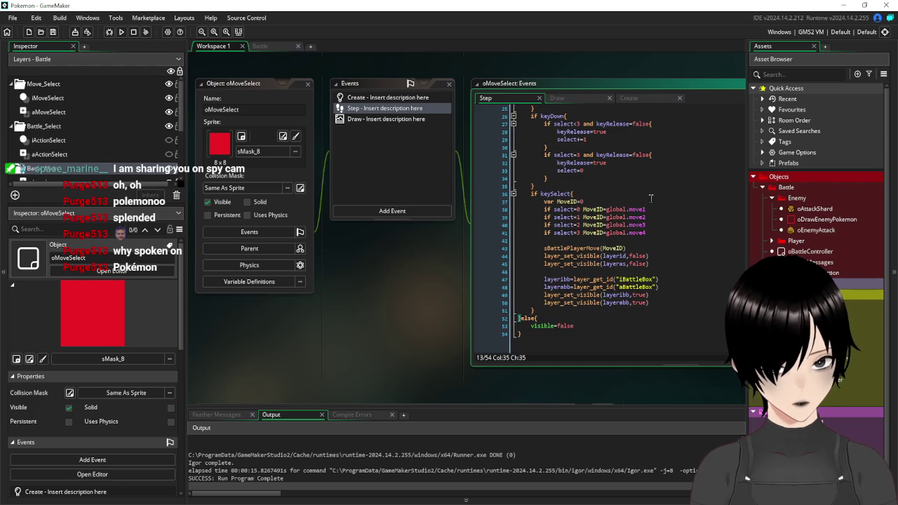
key("ctrl+z")
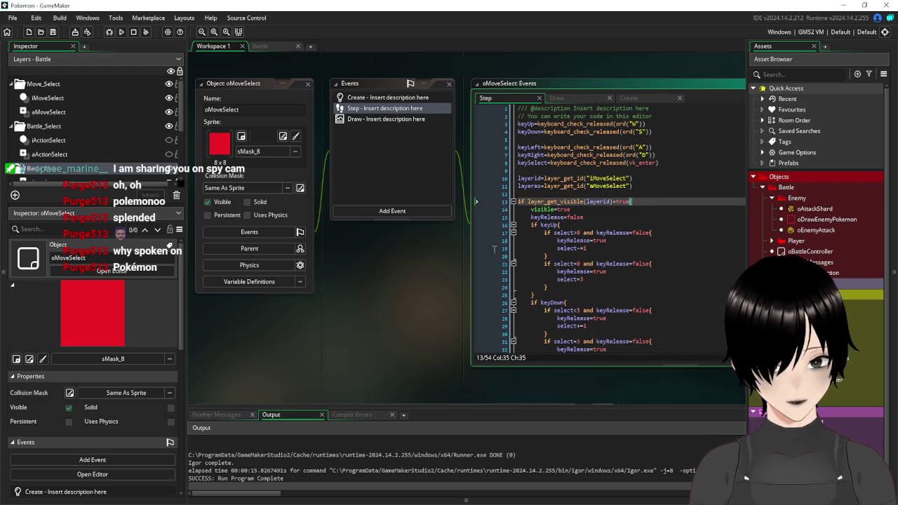
scroll(428, 293, "down", 2)
scroll(429, 294, "up", 2)
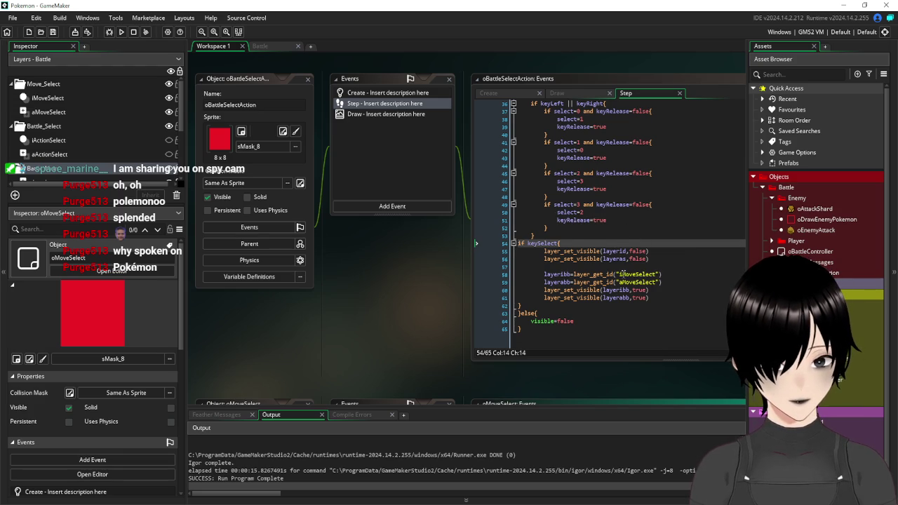
Step: Delete the stray blank line 57 after the visibility calls
left_click(622, 267)
key("BackSpace")
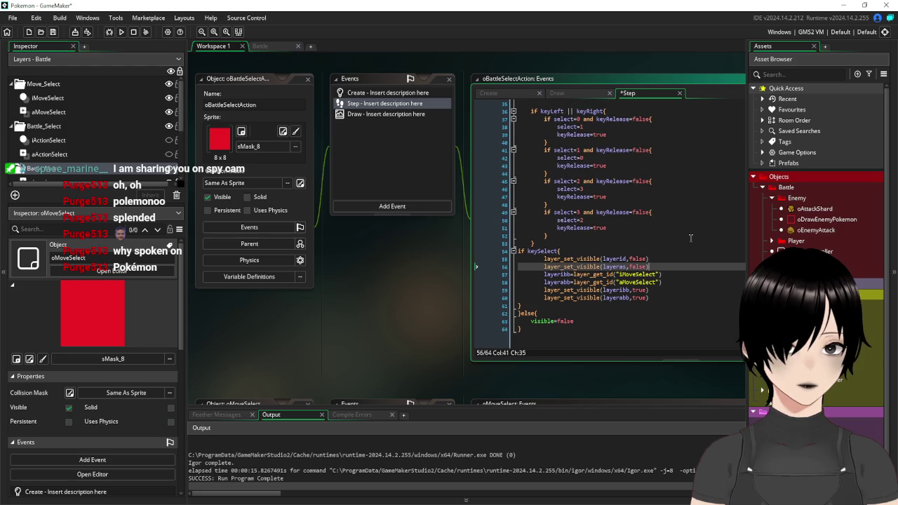
key("BackSpace")
Step: Append 'and keyRelease=false' from line 49 to the if keySelect condition on line 54, and save
scroll(622, 236, "up", 2)
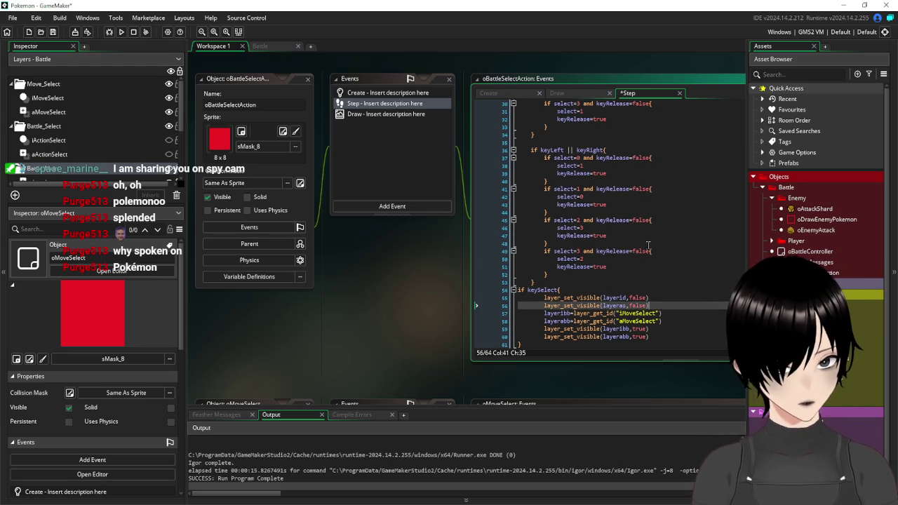
left_click_drag(651, 251, 583, 252)
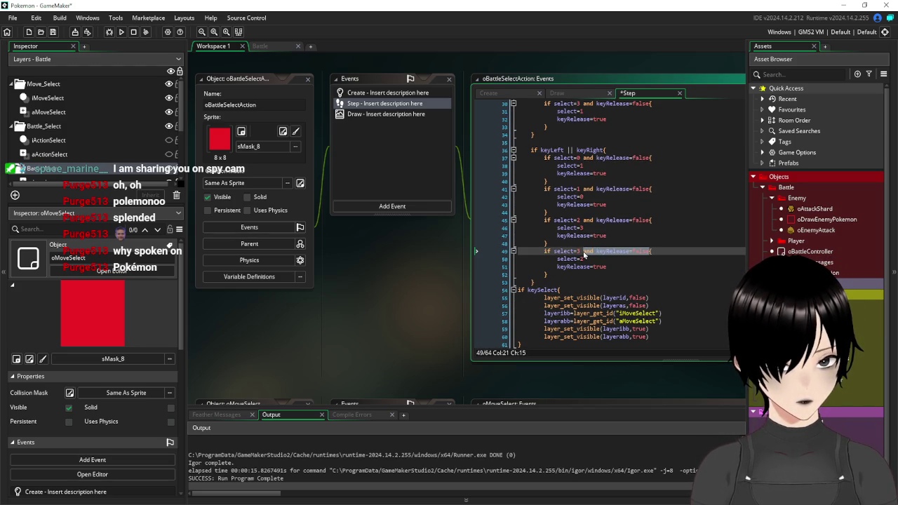
key("ctrl+c")
left_click(559, 290)
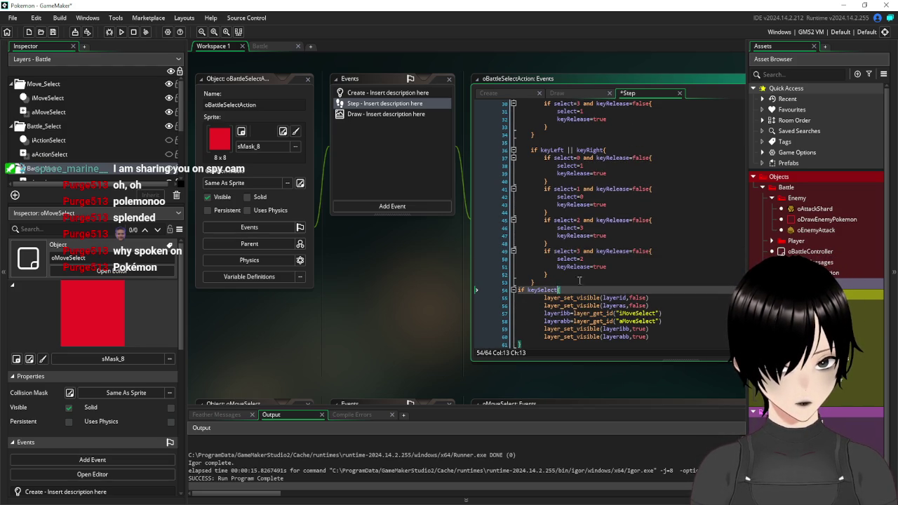
key("ctrl+v")
left_click(675, 299)
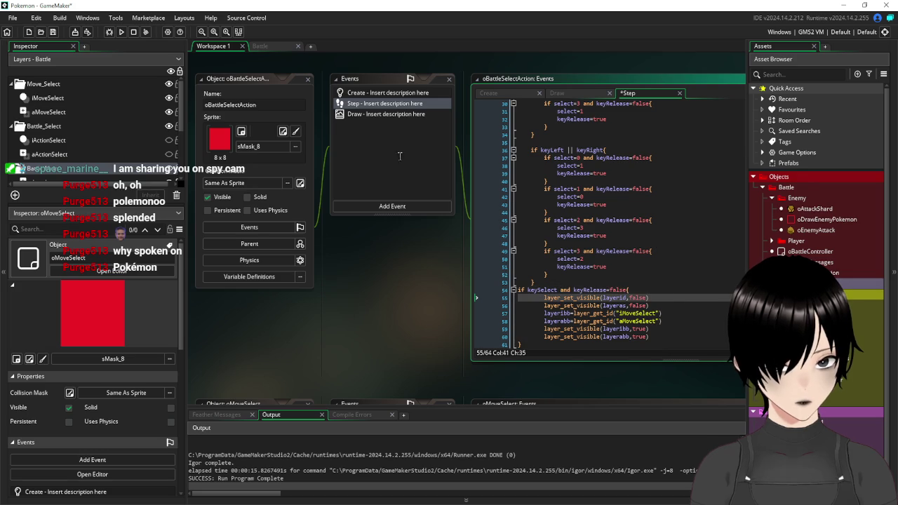
key("ctrl+s")
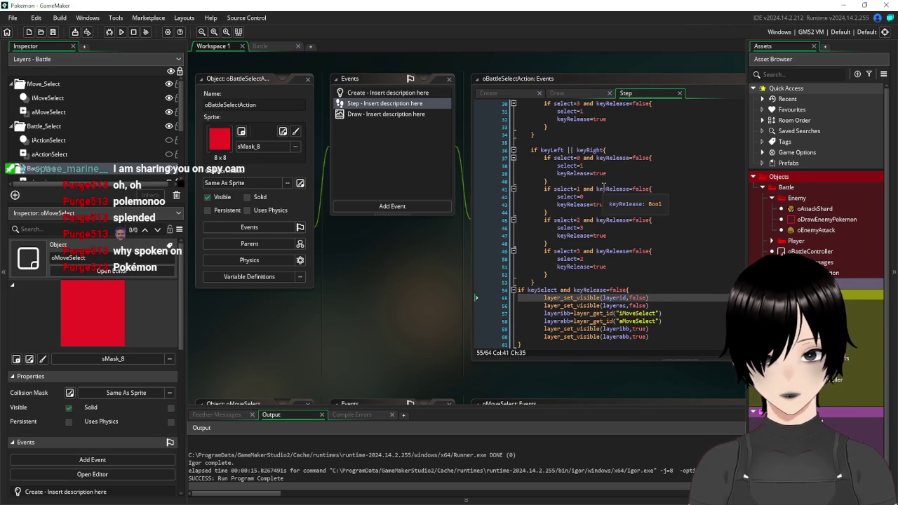
scroll(603, 188, "down", 2)
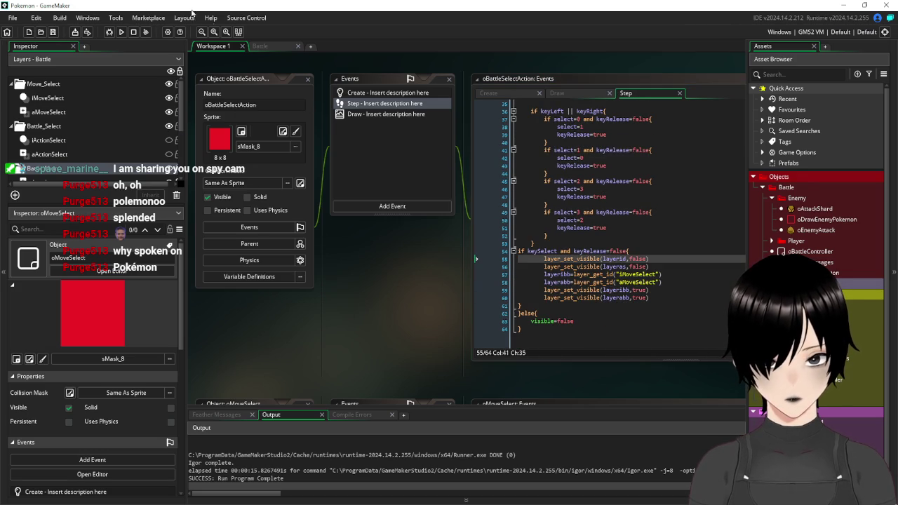
Step: Run the game, use Hydro pump, then pick Fight again after the enemy's Rock smash
left_click(121, 32)
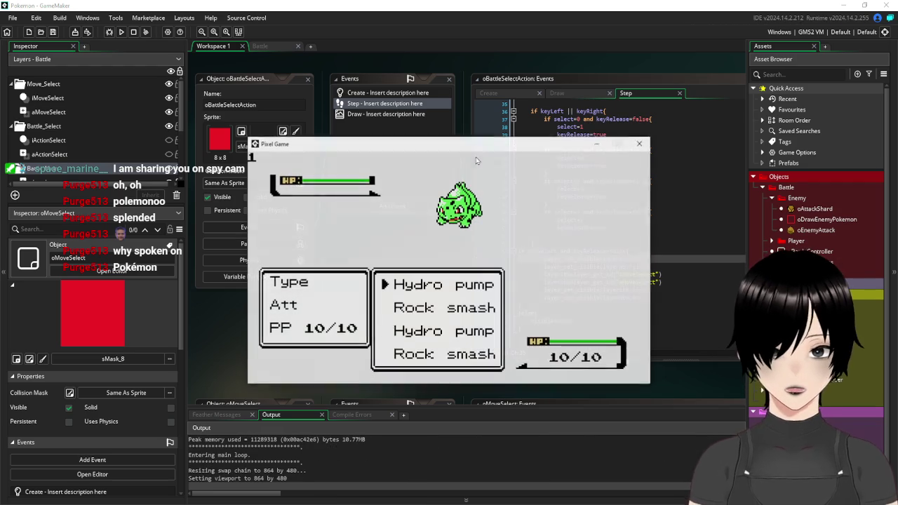
key("Return")
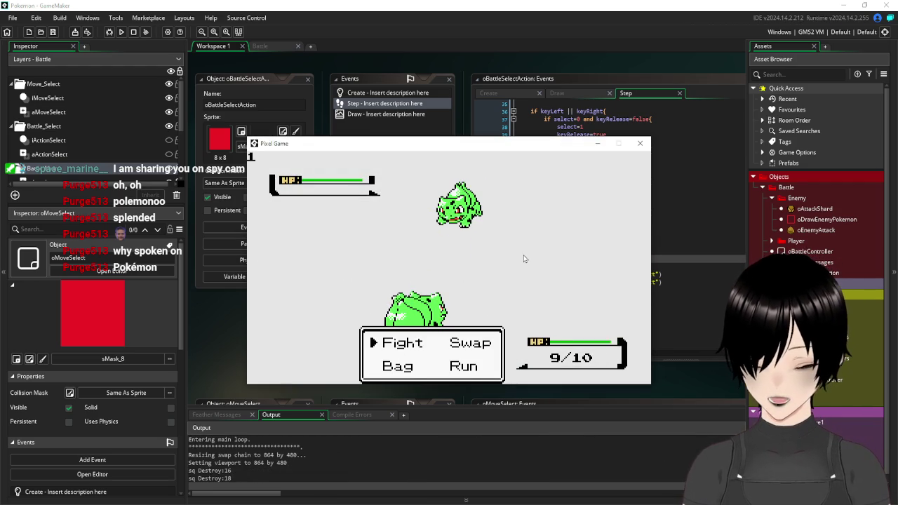
key("Return")
key("Return")
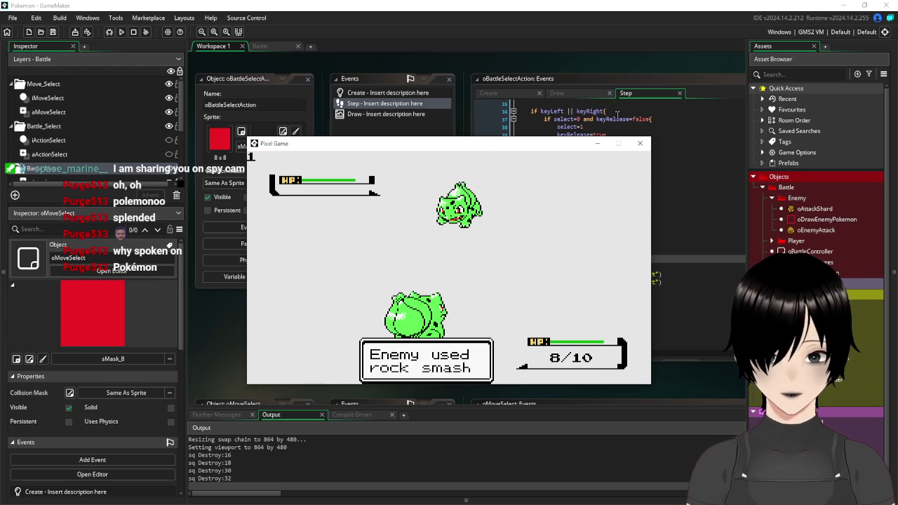
Step: Close the game and add pick=true under select=0 in oMoveSelect's Create event
left_click(640, 143)
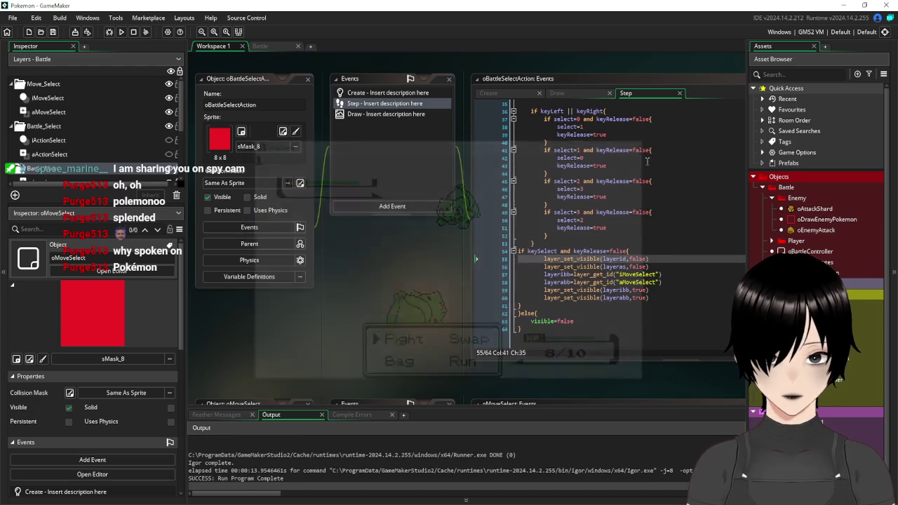
left_click(657, 212)
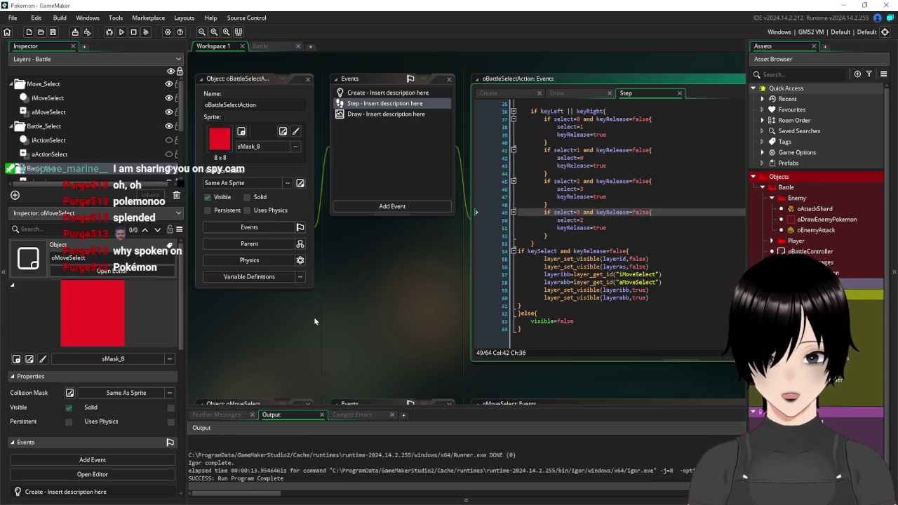
scroll(314, 321, "down", 5)
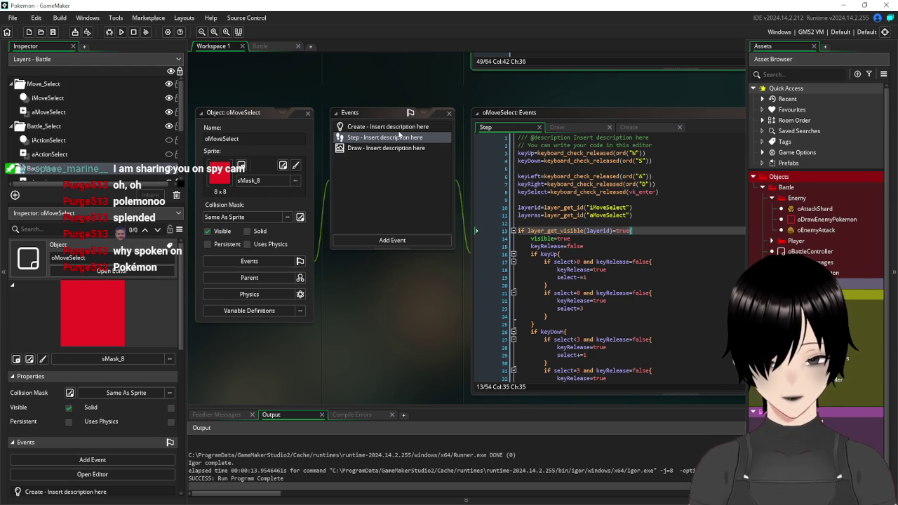
left_click(398, 128)
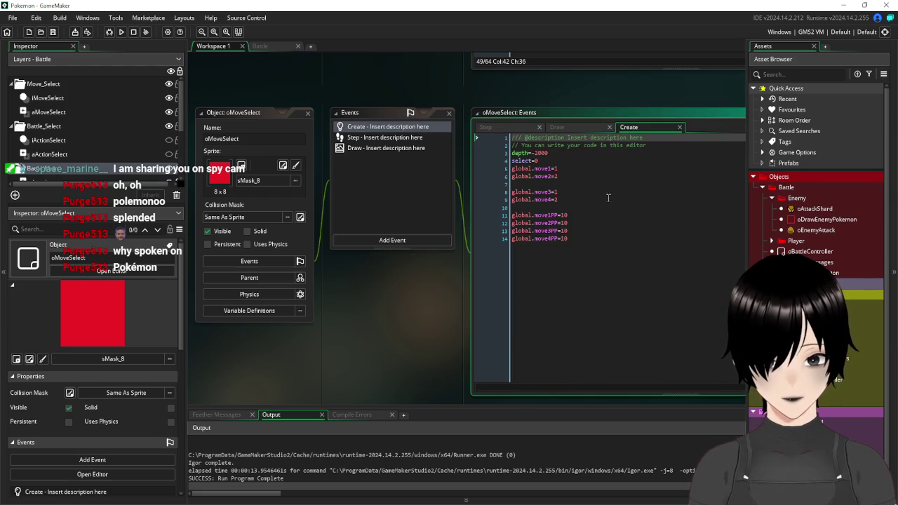
left_click(589, 158)
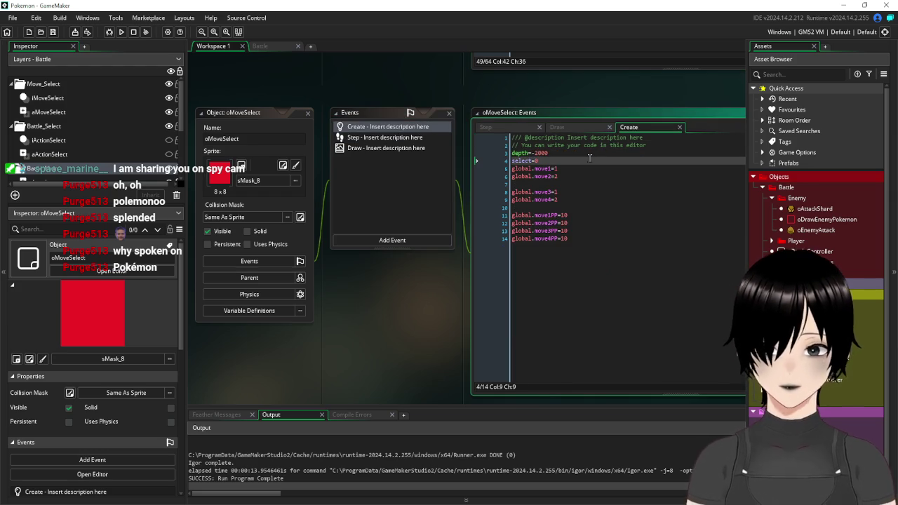
key("Return")
type("p")
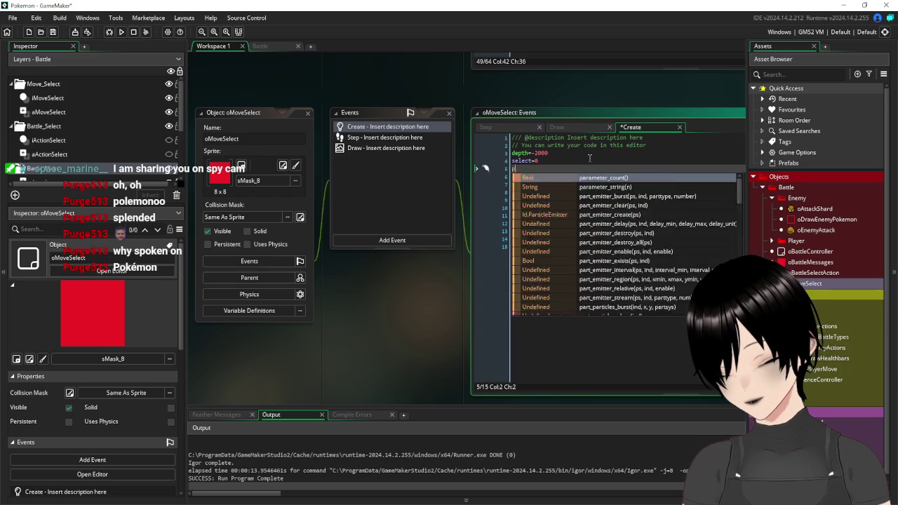
type("ick=true")
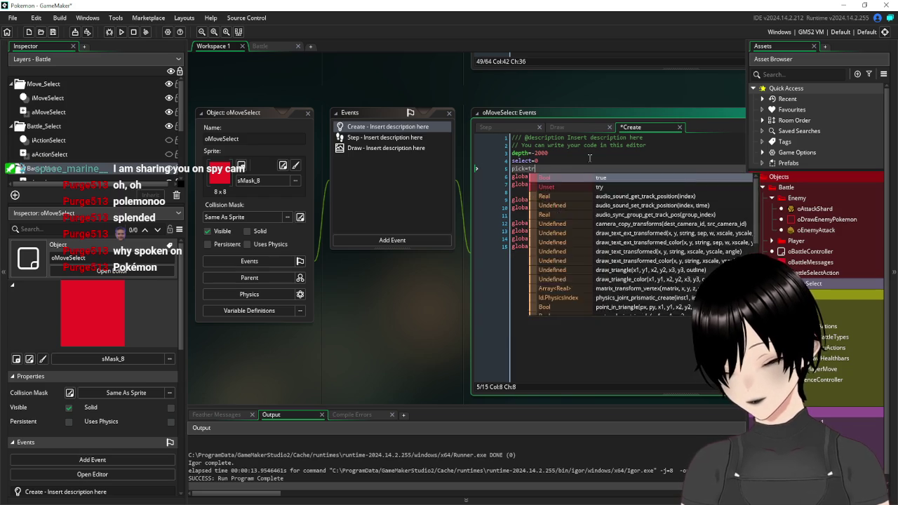
Step: In oMoveSelect's Step, require 'and pick=true' for keySelect and set pick=false after the layer toggles
left_click(387, 138)
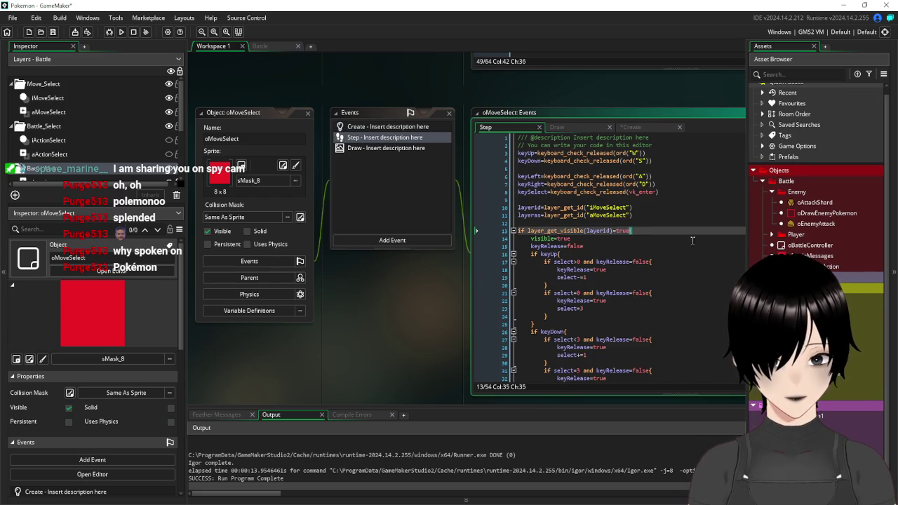
scroll(652, 267, "down", 8)
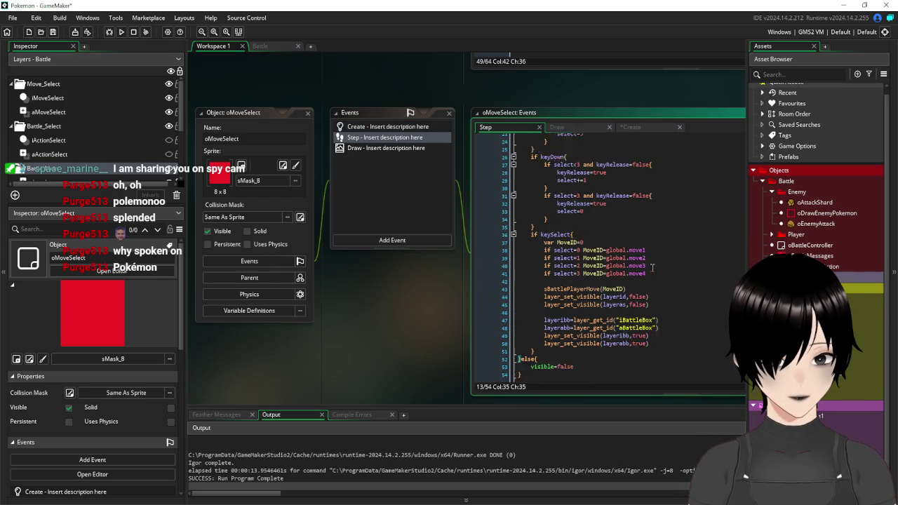
left_click(571, 222)
type("and p")
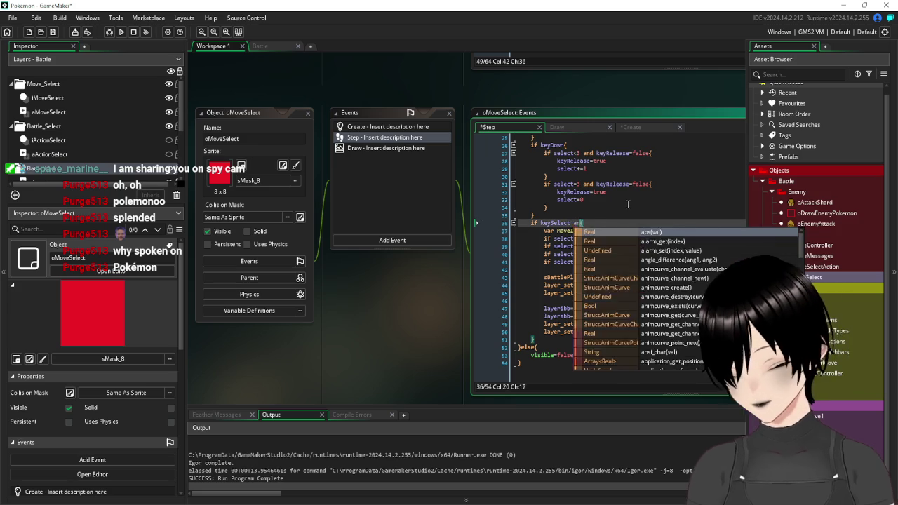
type("ick=")
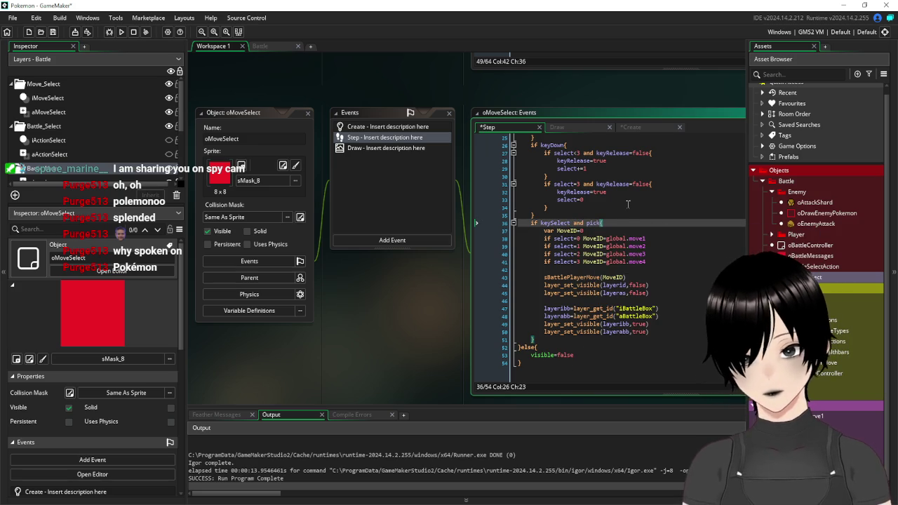
type("true")
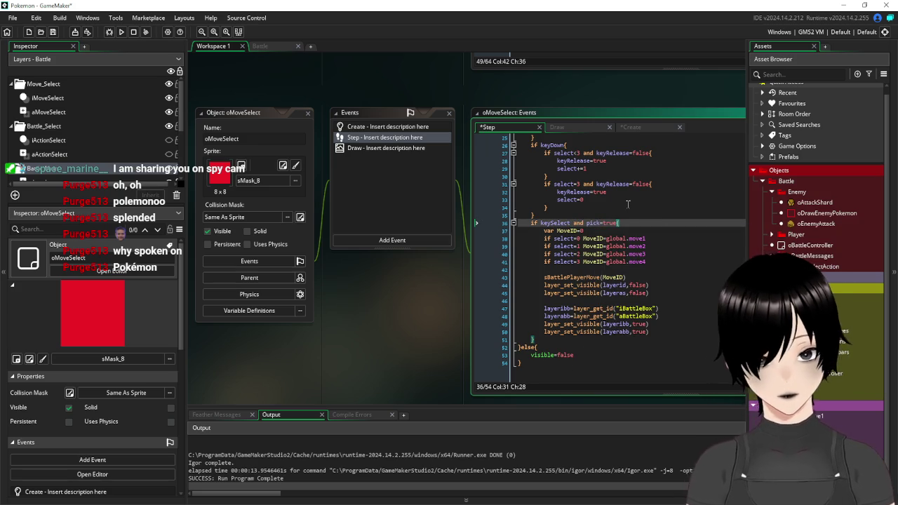
left_click(662, 332)
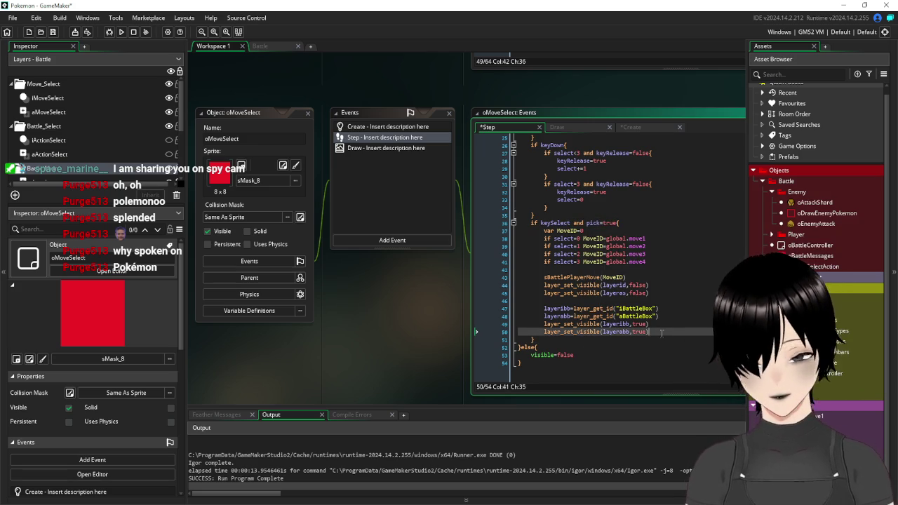
key("Return")
type("pick=false")
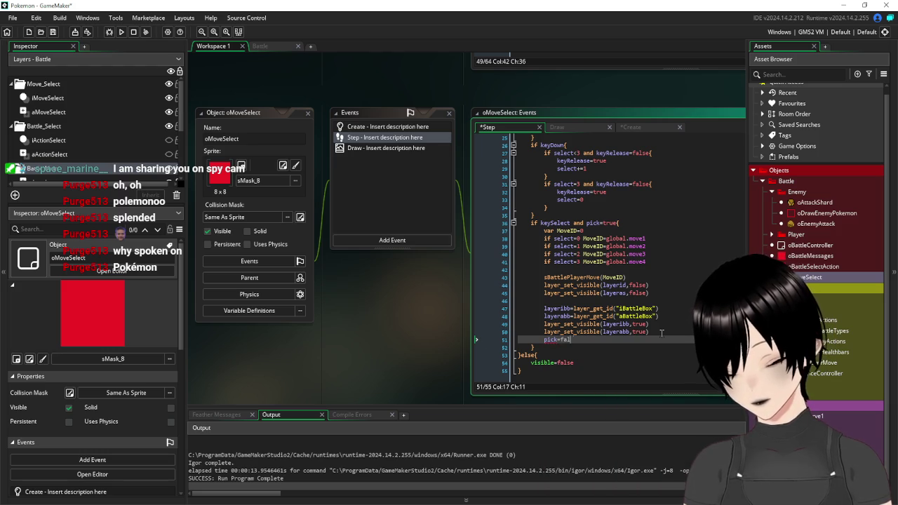
left_click(607, 362)
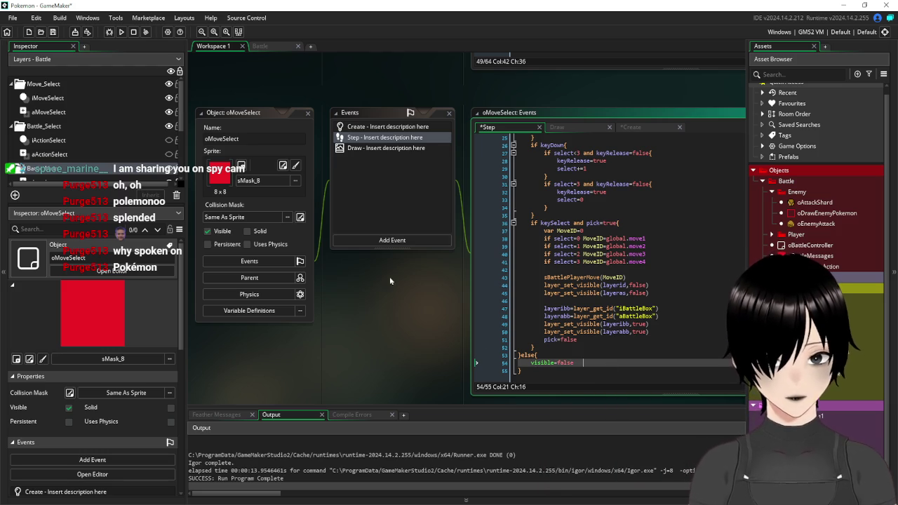
left_click(53, 32)
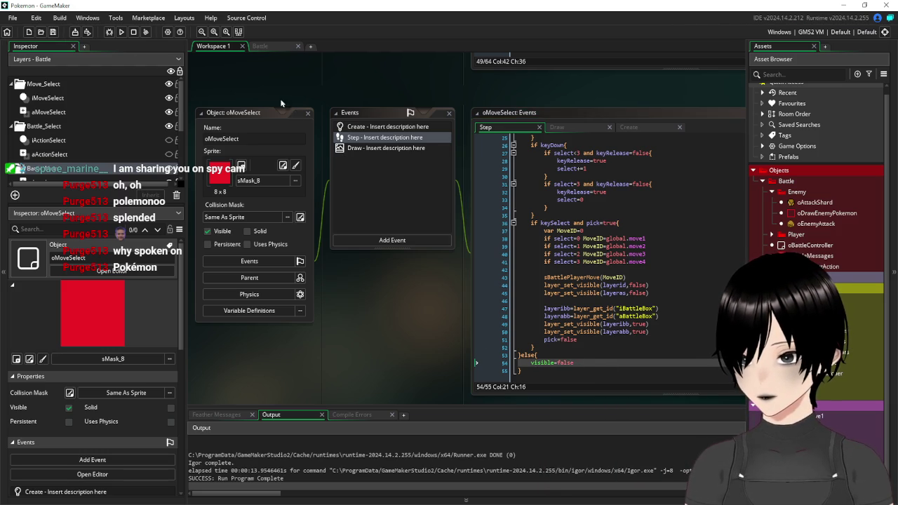
left_click(270, 42)
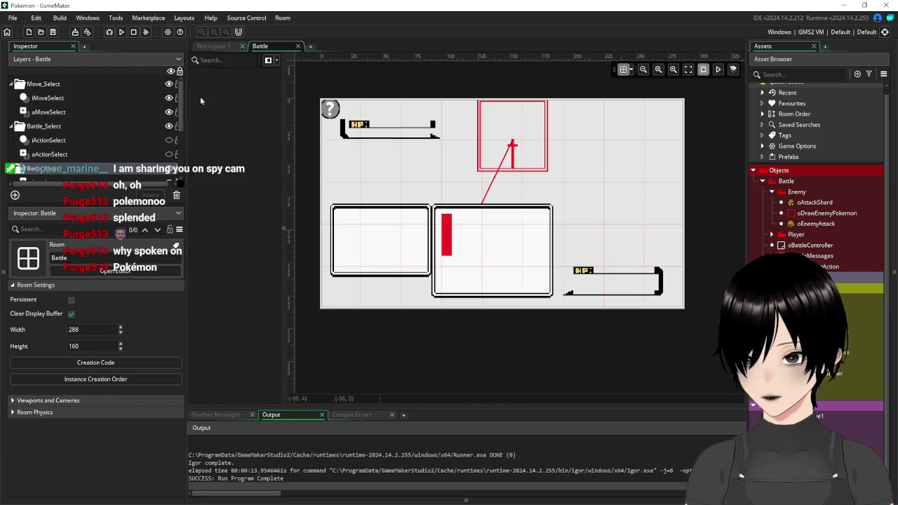
left_click(122, 33)
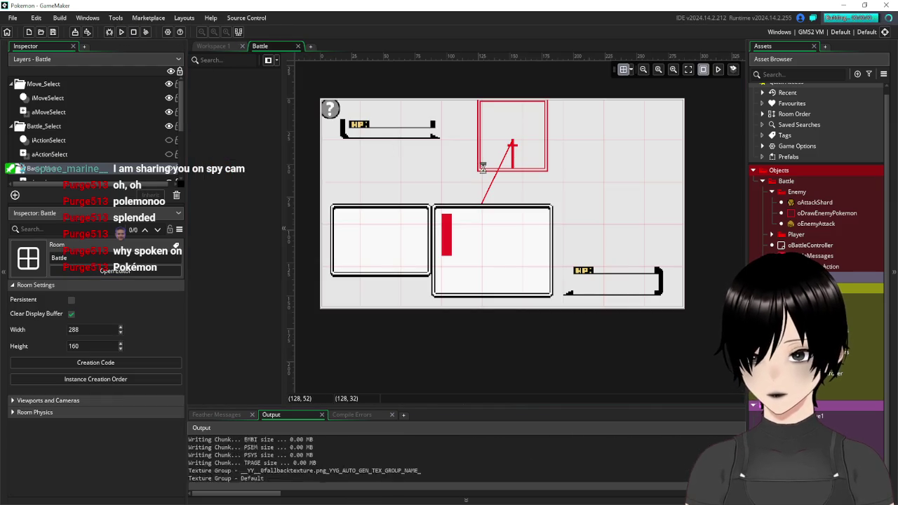
key("Return")
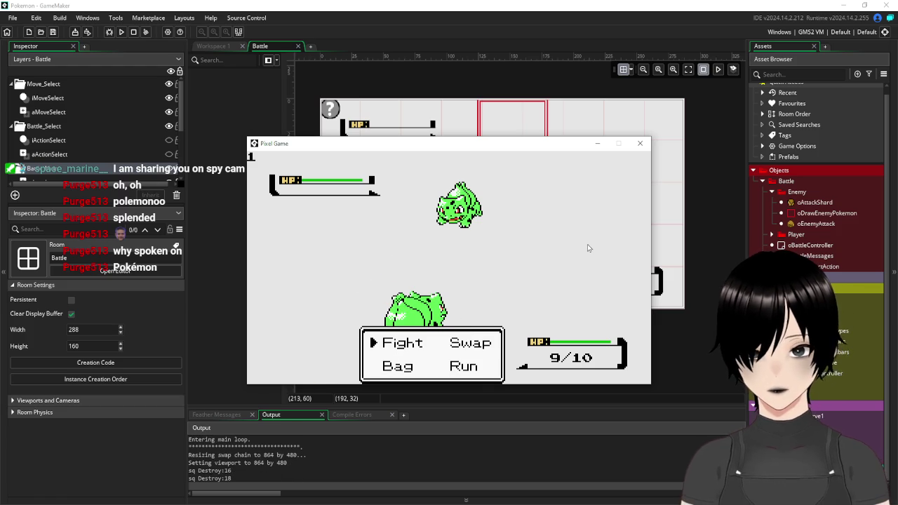
key("Return")
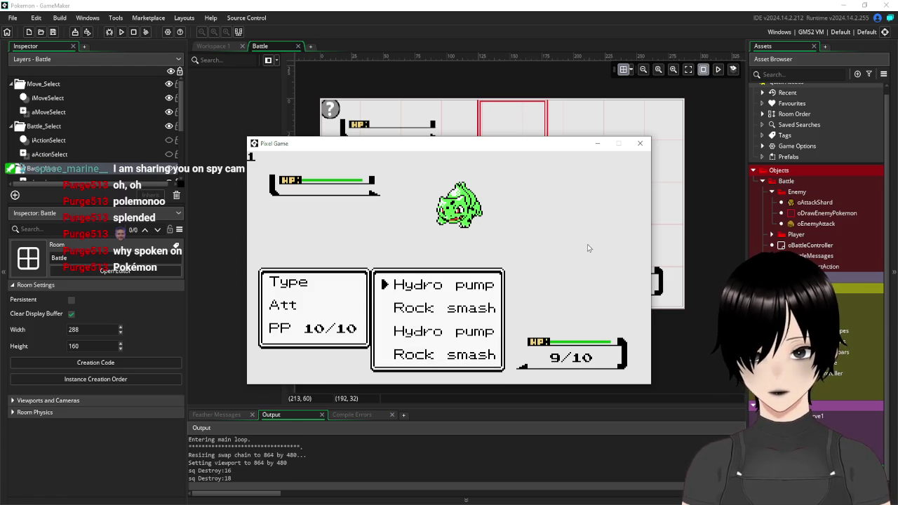
left_click(639, 144)
left_click(214, 46)
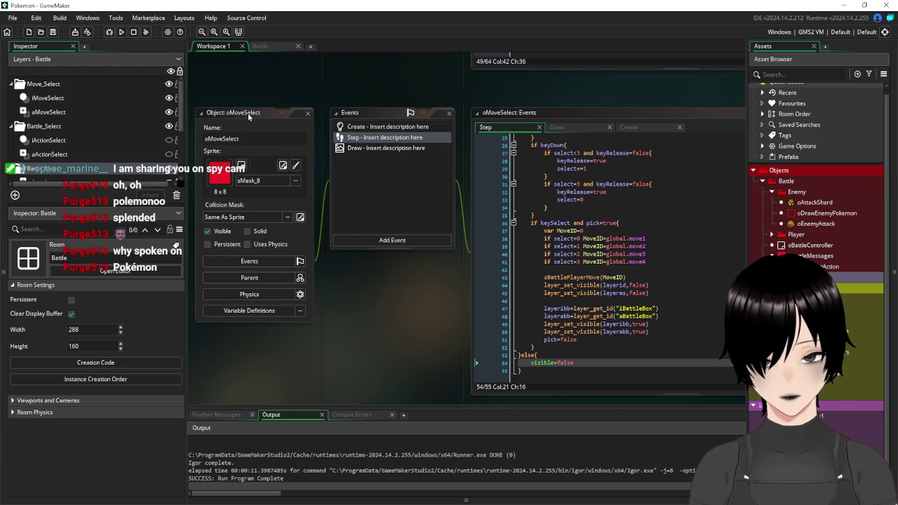
Step: Look through oMoveSelect's event list, then copy the pick=true line from its Create event
left_click_drag(248, 113, 265, 113)
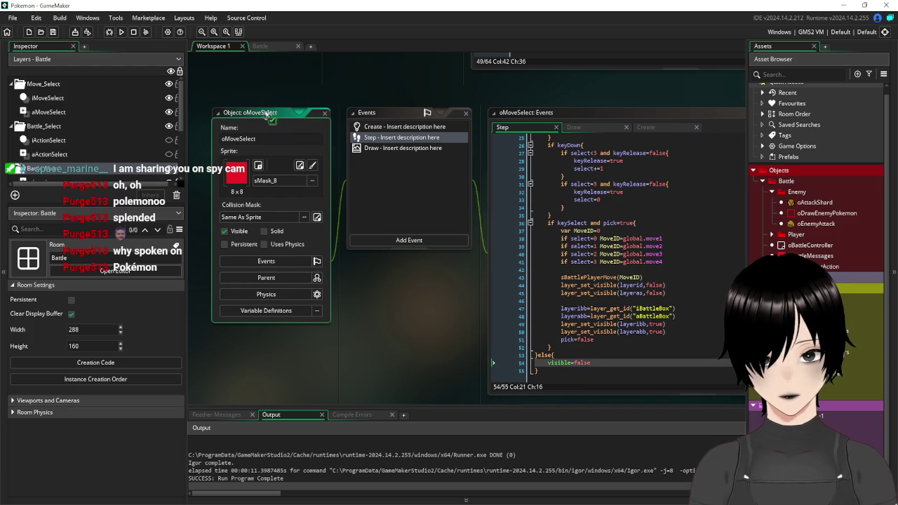
left_click(400, 241)
mouse_move(435, 294)
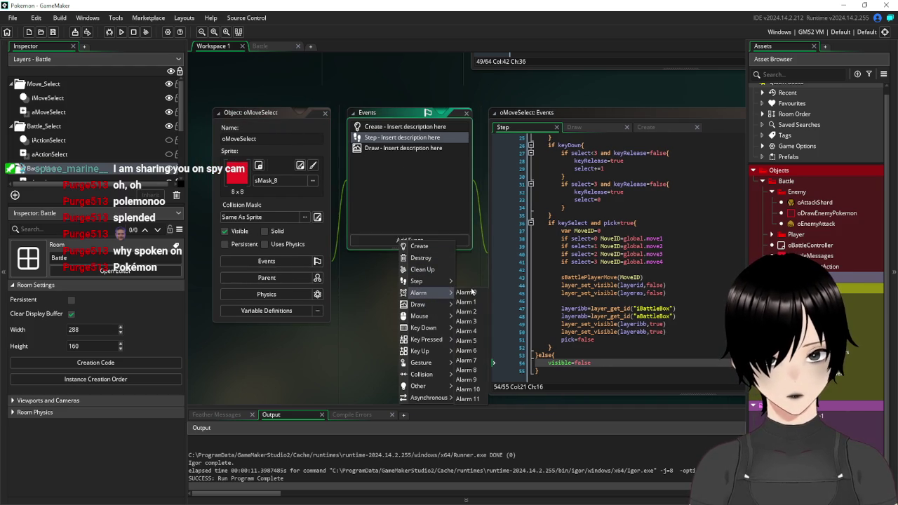
key("Escape")
left_click(415, 240)
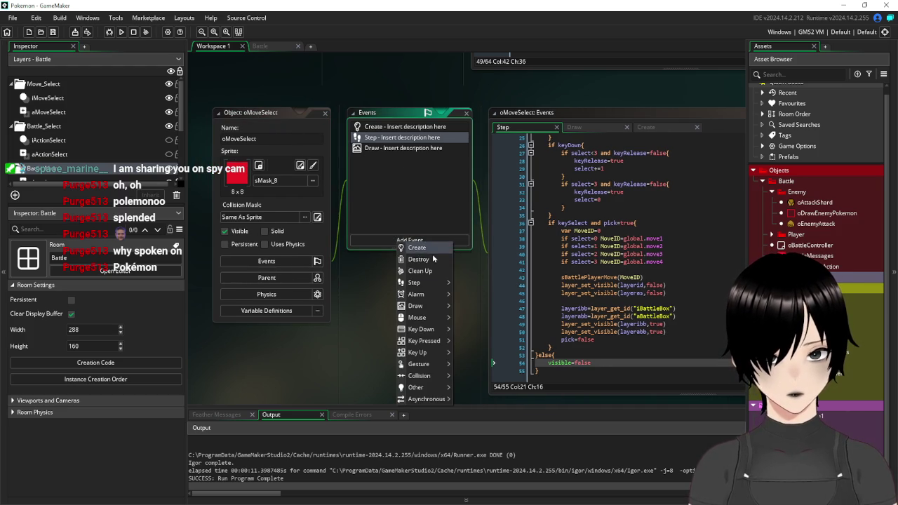
left_click(458, 283)
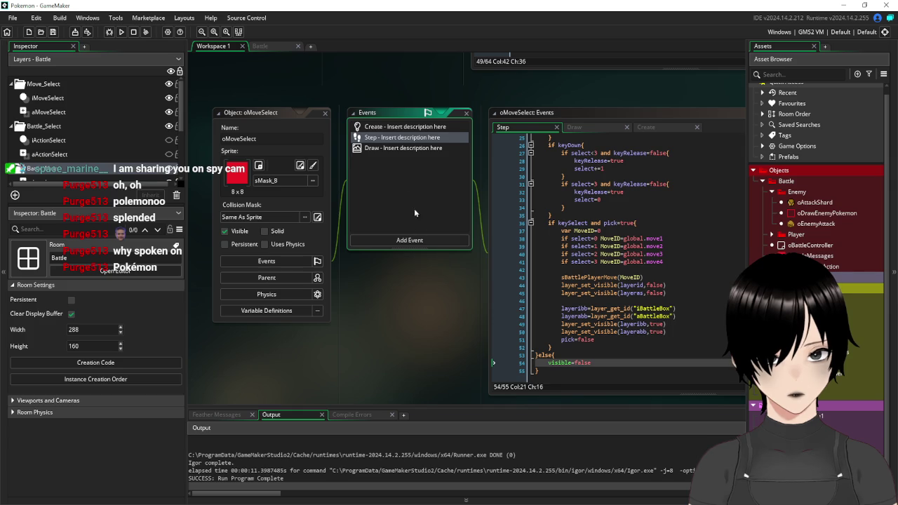
left_click(391, 129)
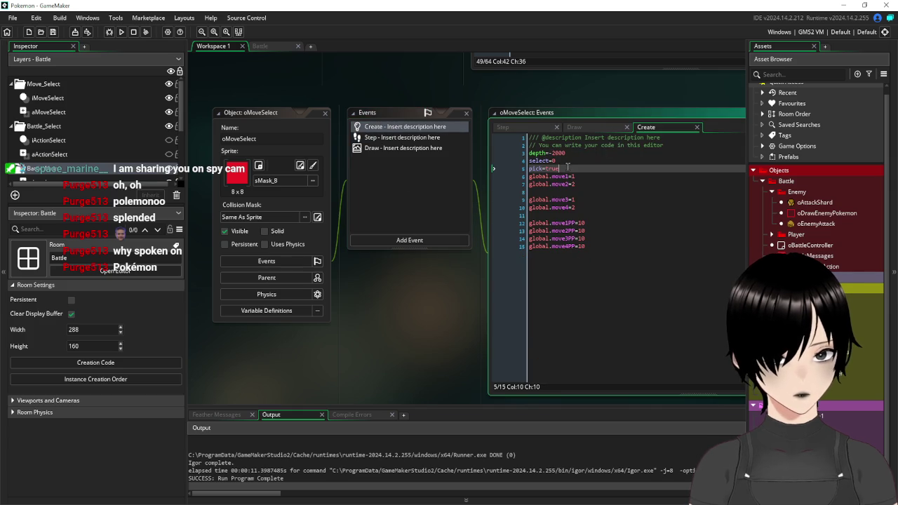
left_click_drag(567, 169, 501, 172)
key("ctrl+c")
Step: Add an Alarm 0 event containing pick=true, described as resetting move picking
left_click(417, 240)
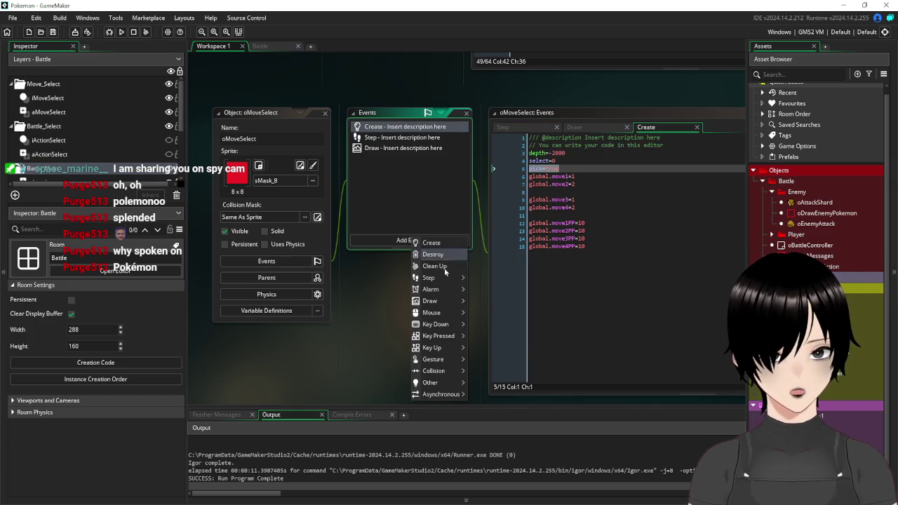
mouse_move(453, 292)
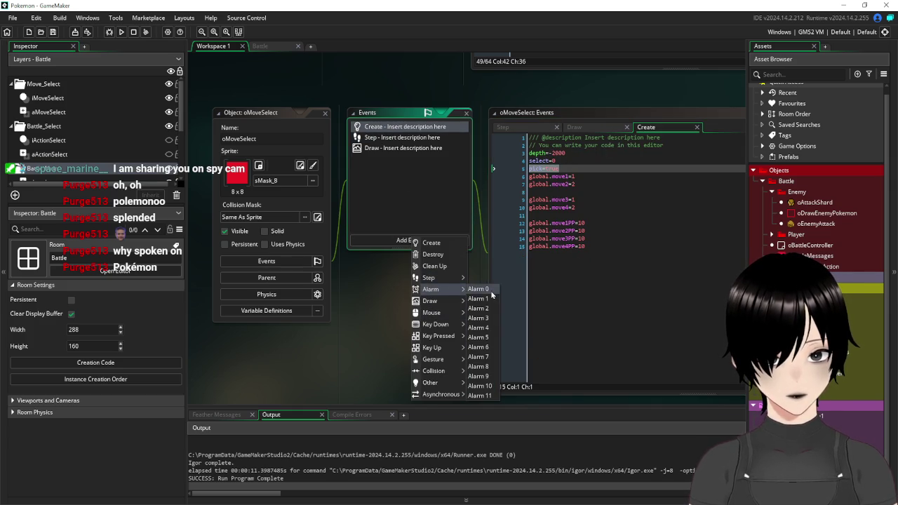
left_click(481, 290)
key("ctrl+v")
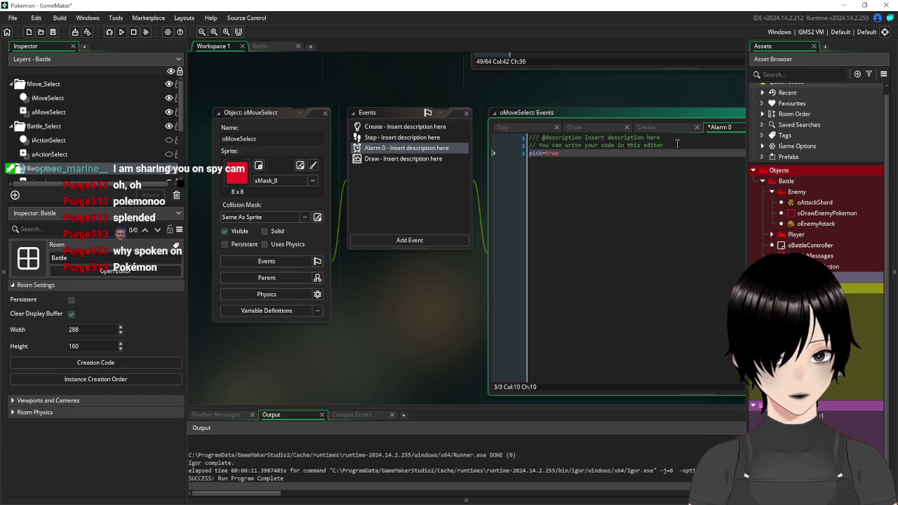
left_click_drag(665, 137, 584, 140)
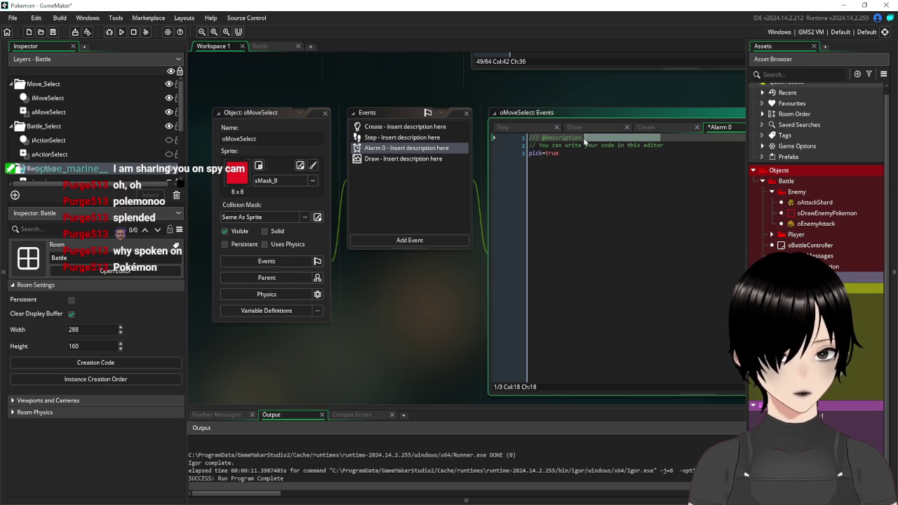
type("Reset ")
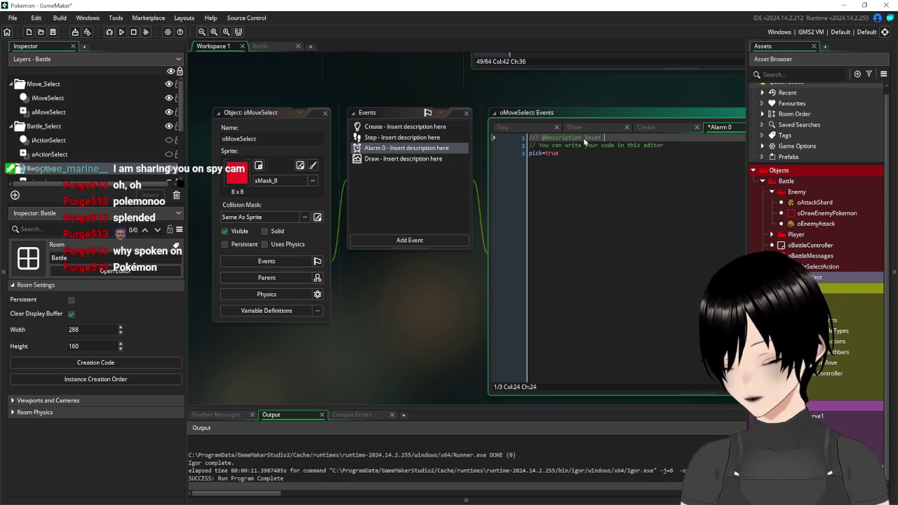
type("rking")
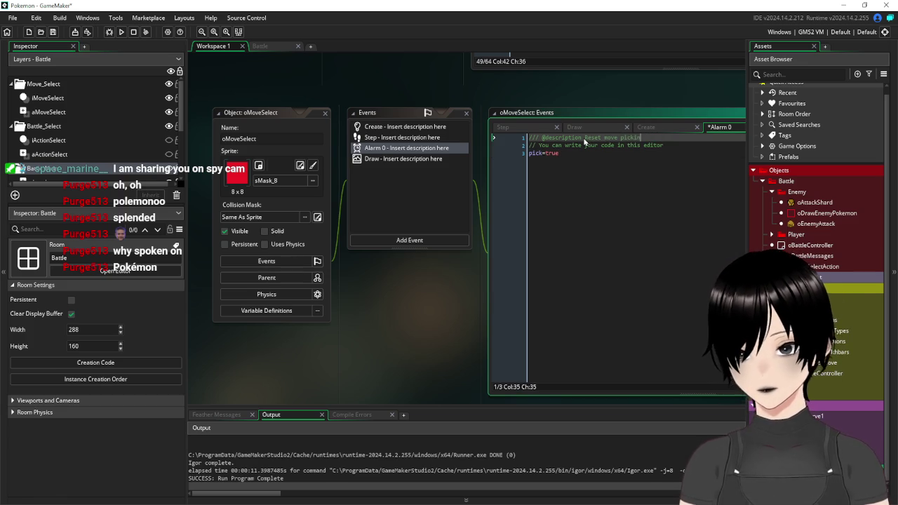
scroll(584, 141, "up", 5)
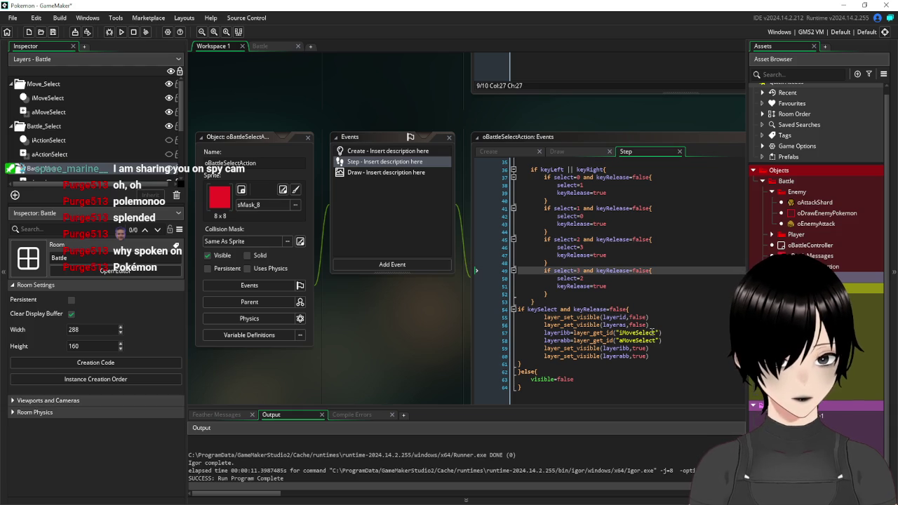
Step: Add oMoveSelect.alarm[0]=5 on new line 61 after the layer swaps in oBattleSelectAction's Step
left_click(660, 357)
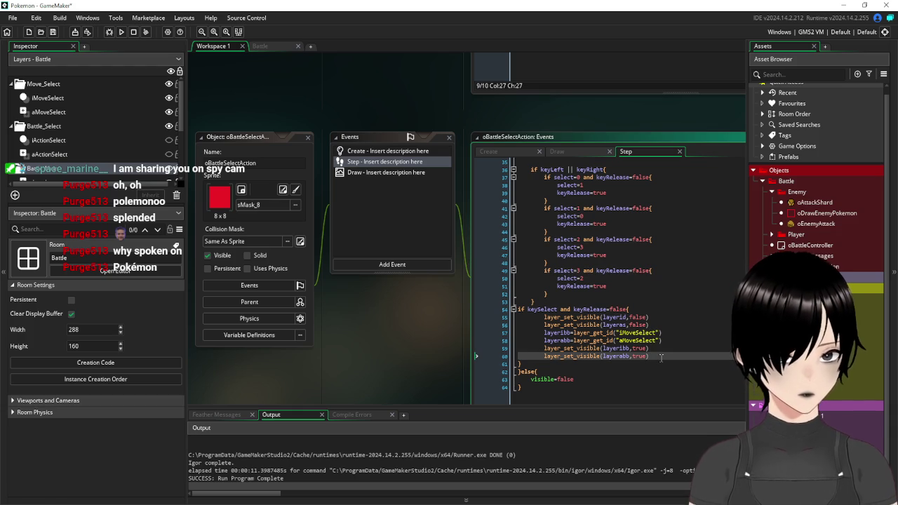
key("Return")
type("oM")
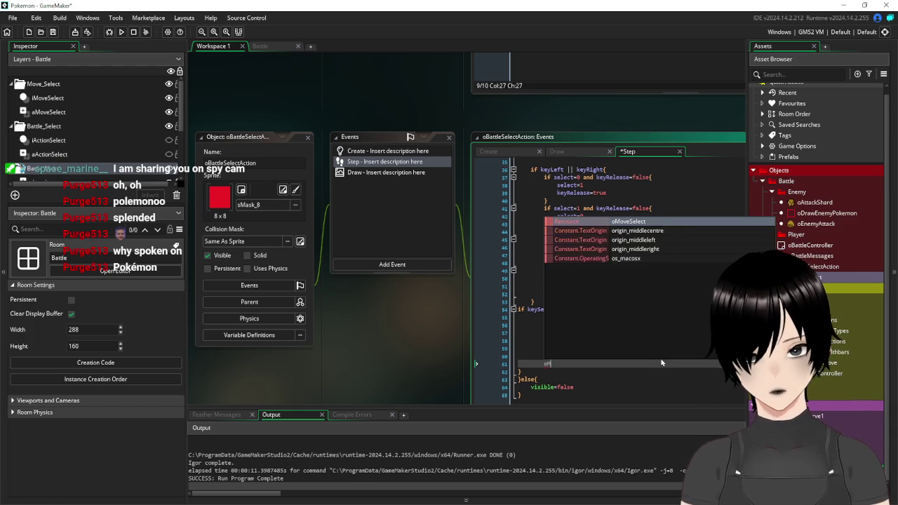
type("ov")
key("Return")
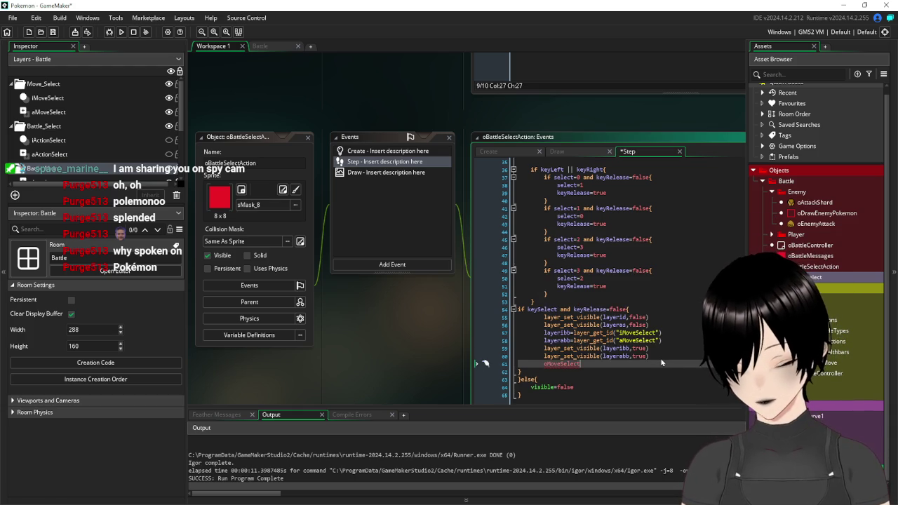
type(".alarm[0]=")
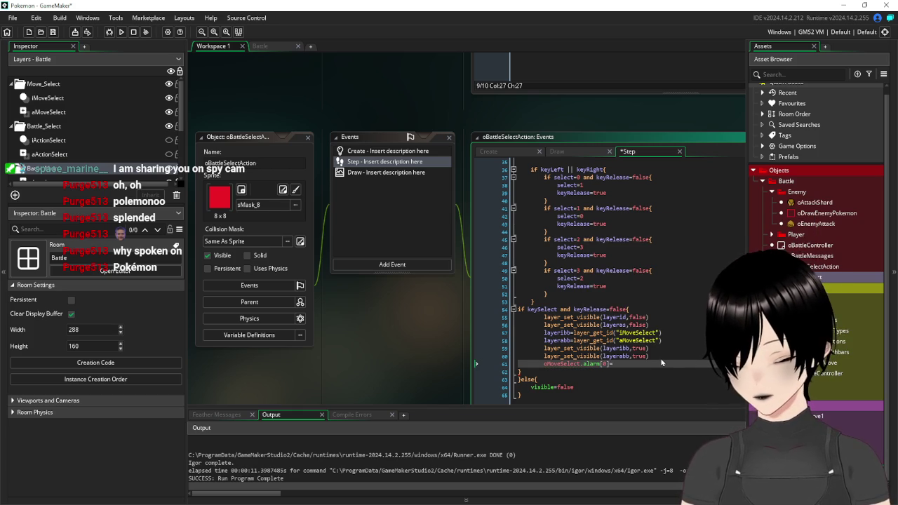
type("5")
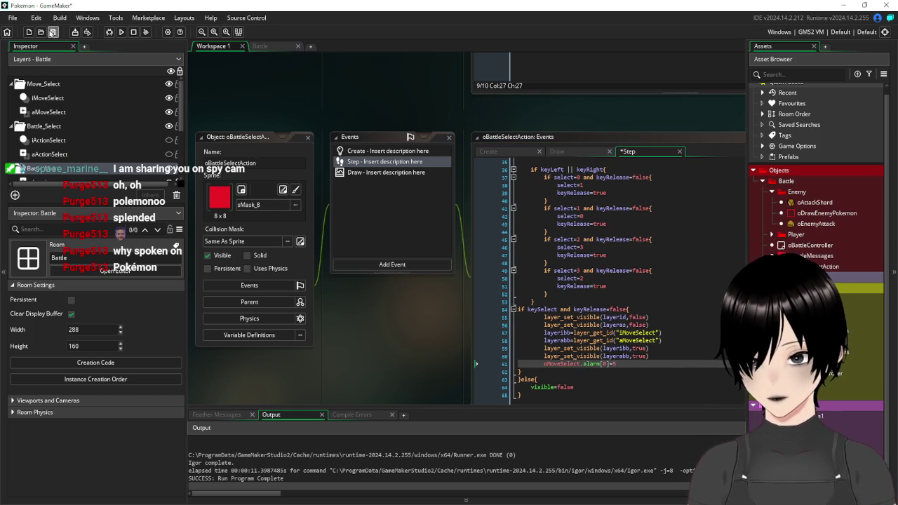
Step: Run the game and use Hydro pump, Rock smash, then Hydro pump again
left_click(121, 32)
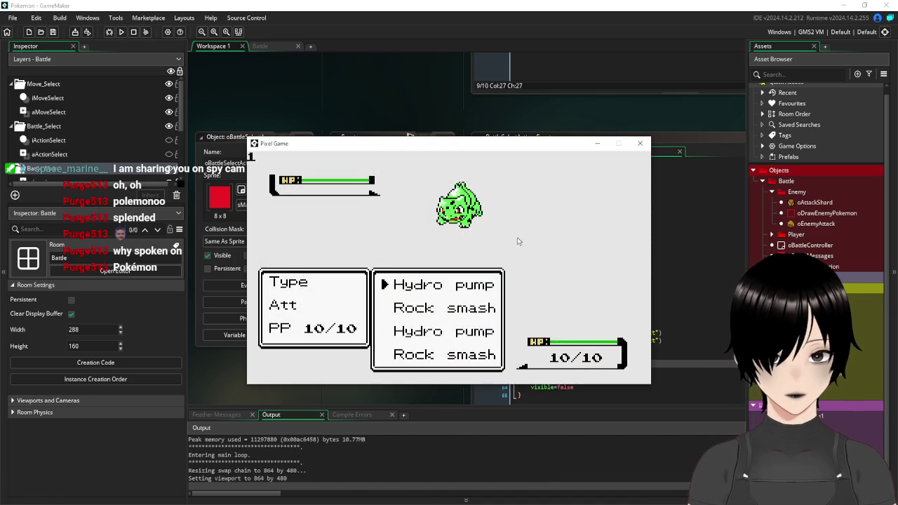
key("Return")
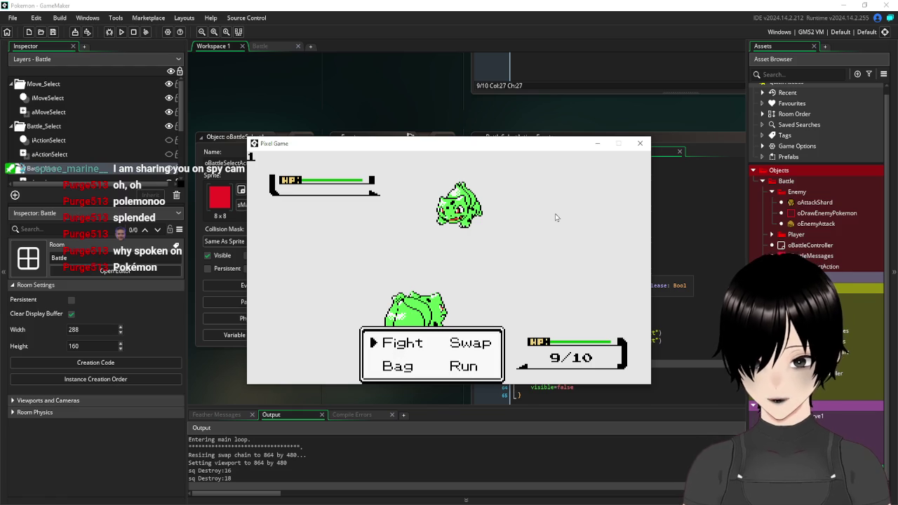
key("Return")
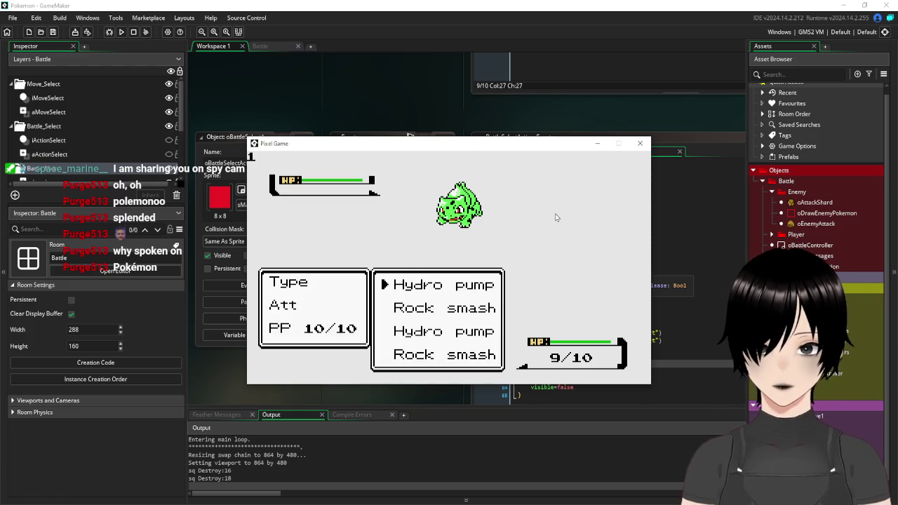
key("Down")
key("Down")
key("Up")
key("Return")
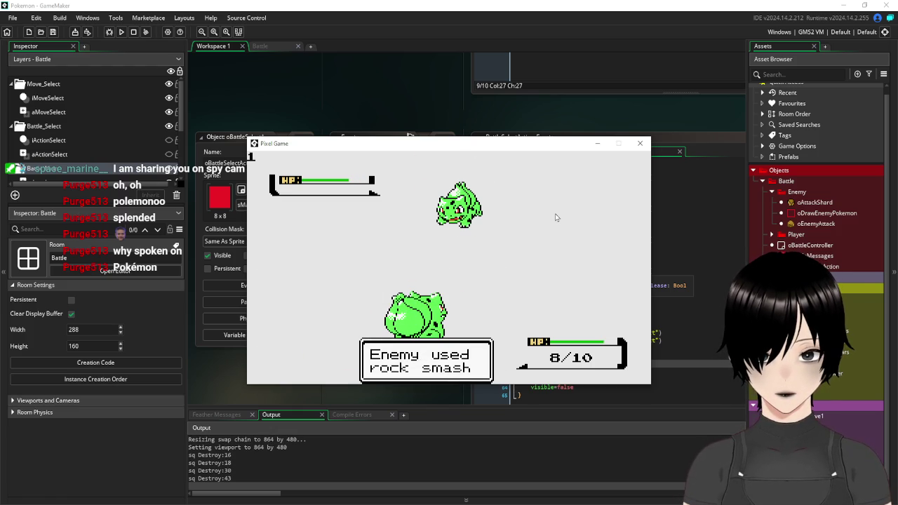
key("Return")
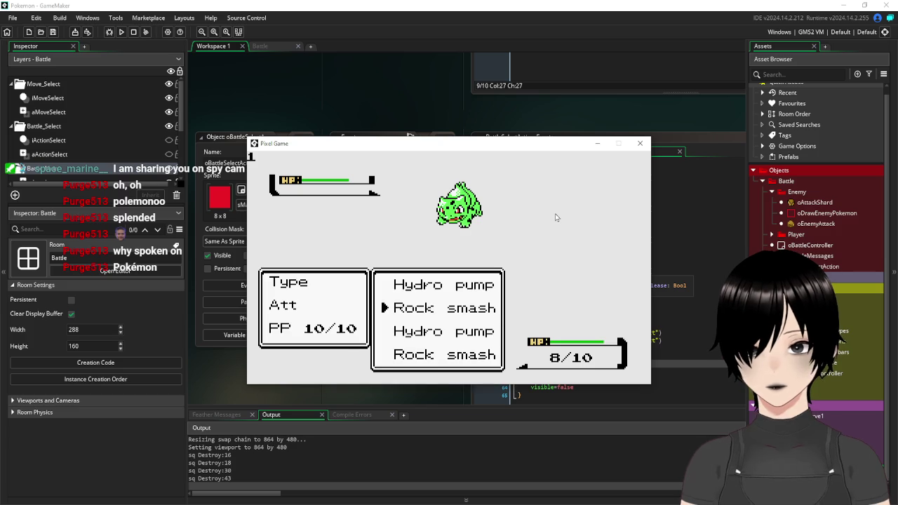
key("Up")
key("Return")
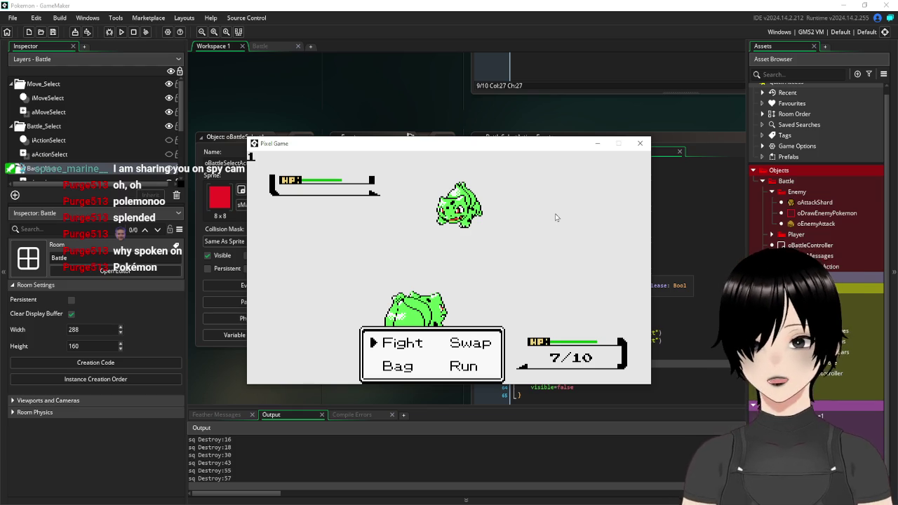
Step: Move through Bag, Swap and Run in the battle menu and try choosing Run
key("Down")
key("Up")
key("Right")
key("Down")
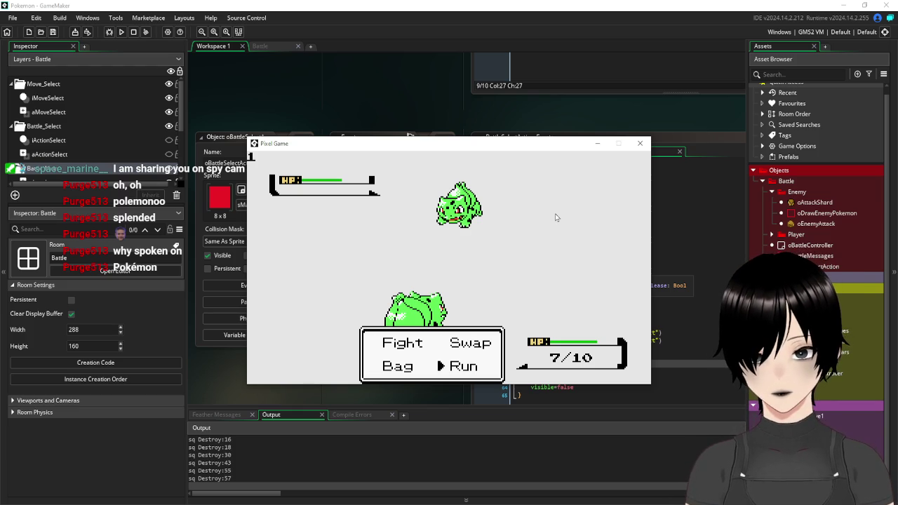
key("Return")
key("Return")
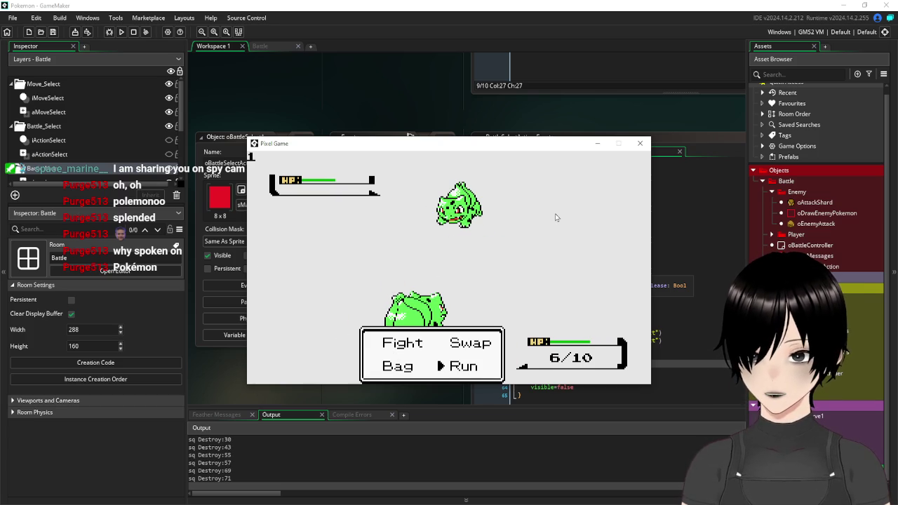
key("Left")
key("Up")
Step: Use Hydro pump three more times, then Rock smash, bringing player HP to 2/10
key("Return")
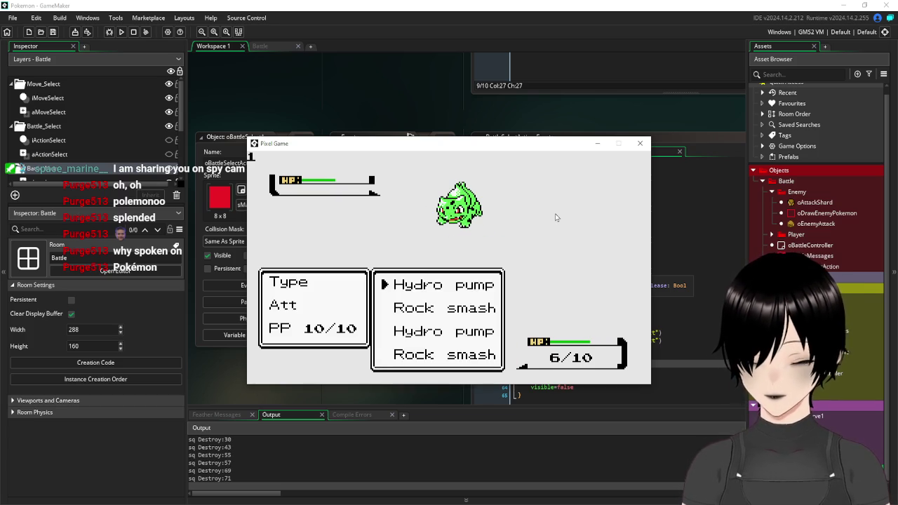
key("Return")
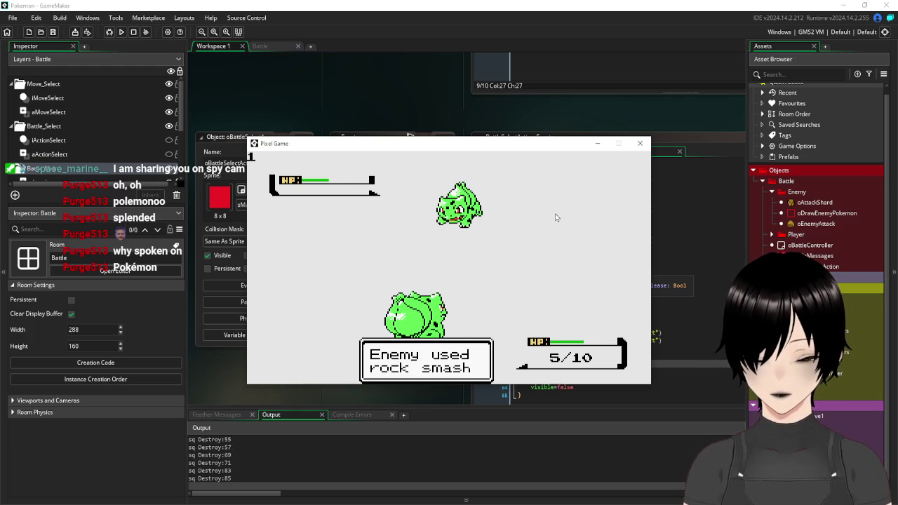
key("Return")
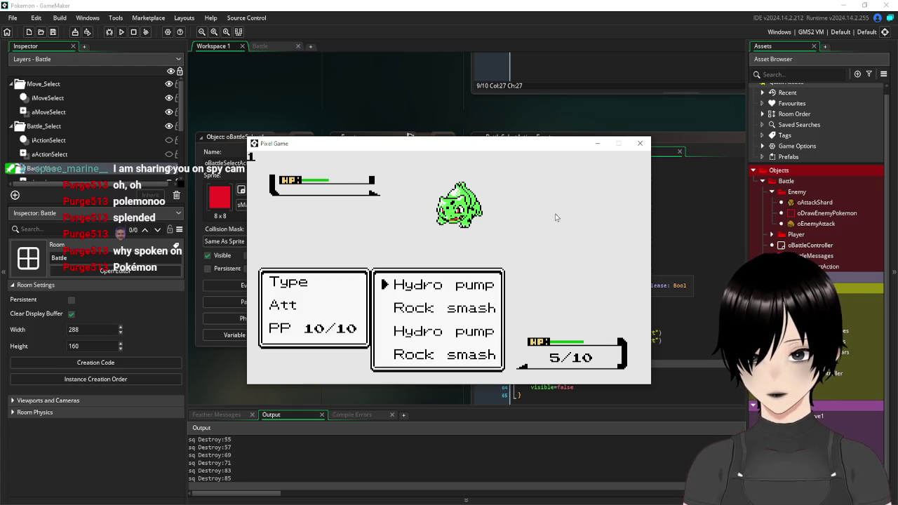
key("Return")
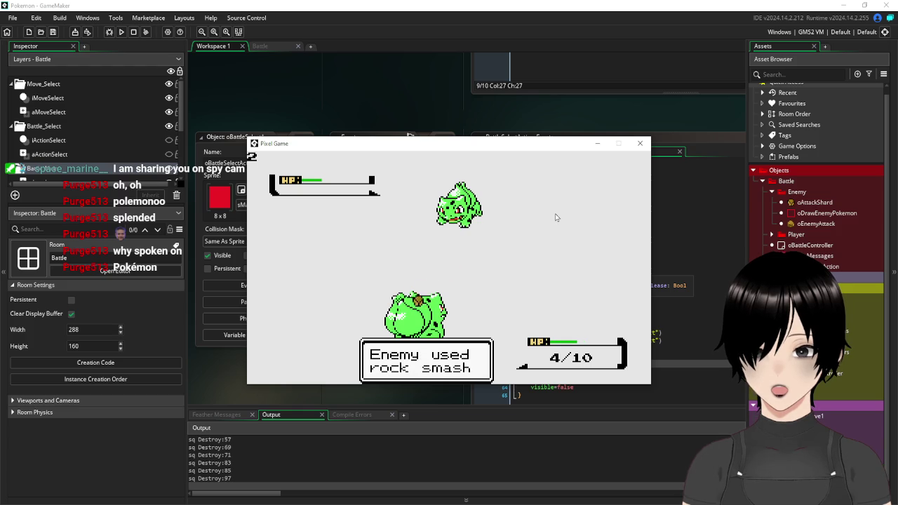
key("Return")
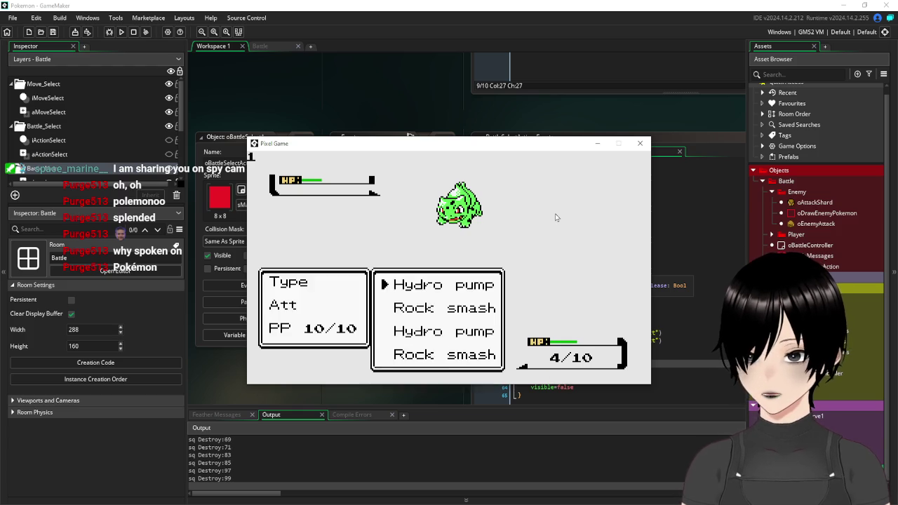
key("Return")
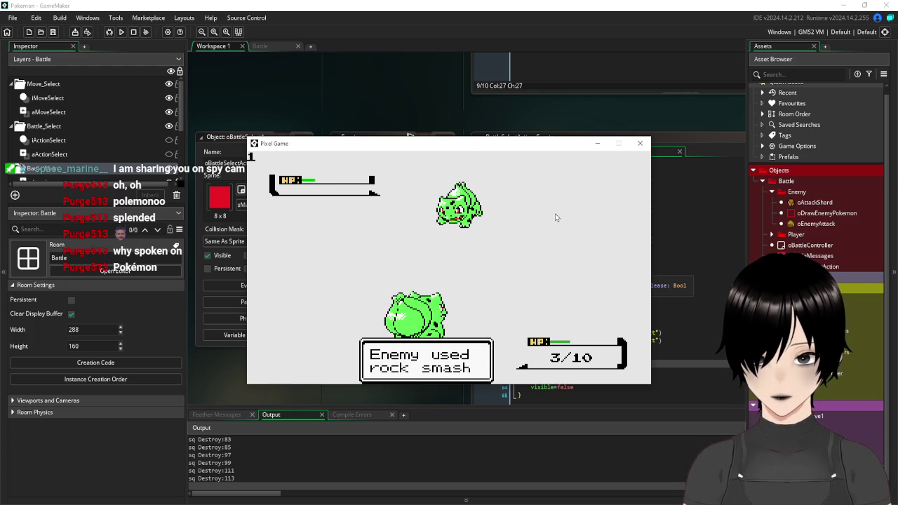
key("Return")
key("Down")
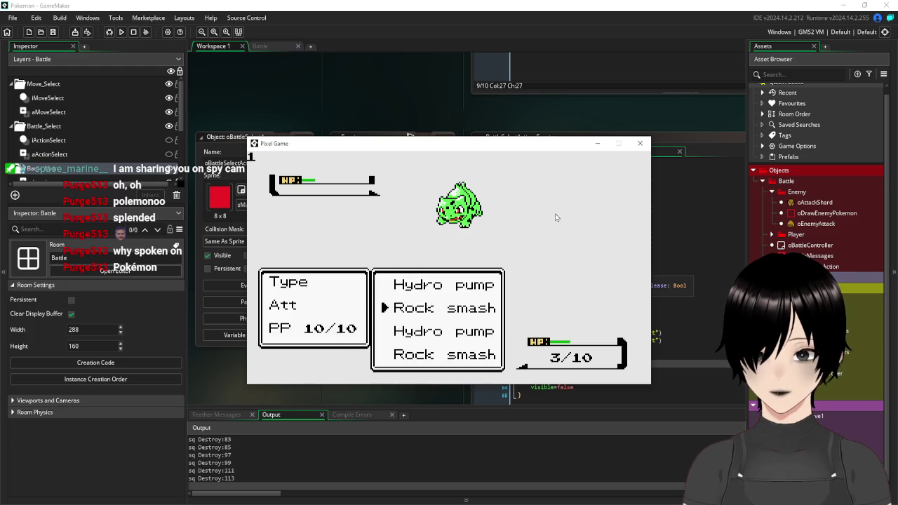
key("Return")
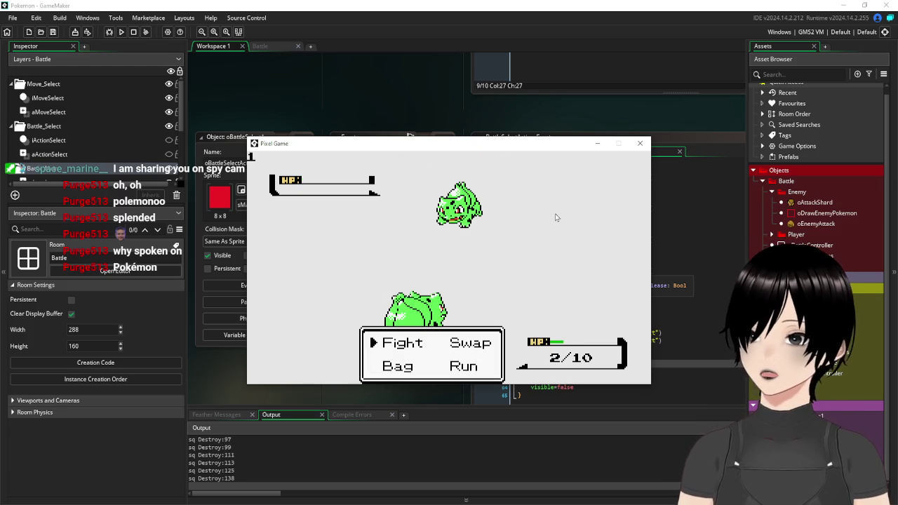
Step: Close the game and the oBattleSelectAction, oEnemyAttack, oDrawEnemyPokemon and oMoveSelect editors, then show Battle room
left_click(639, 143)
left_click(644, 248)
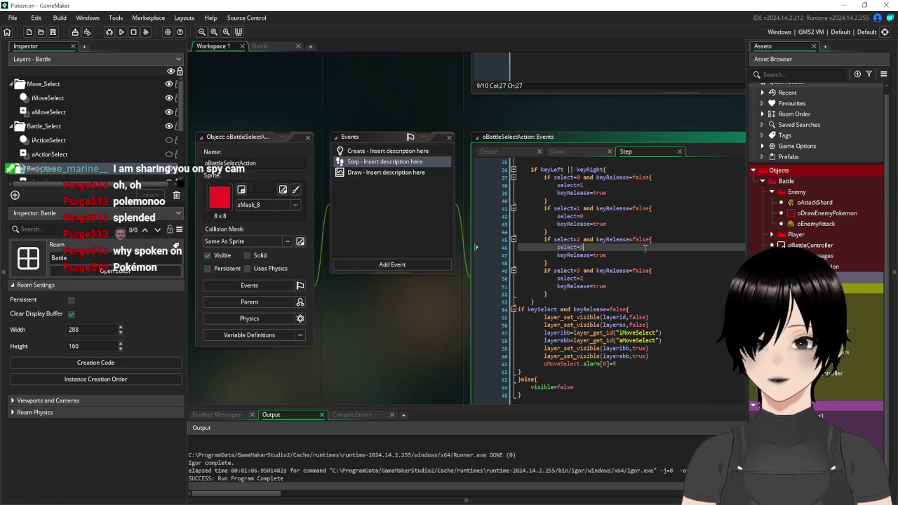
left_click(308, 138)
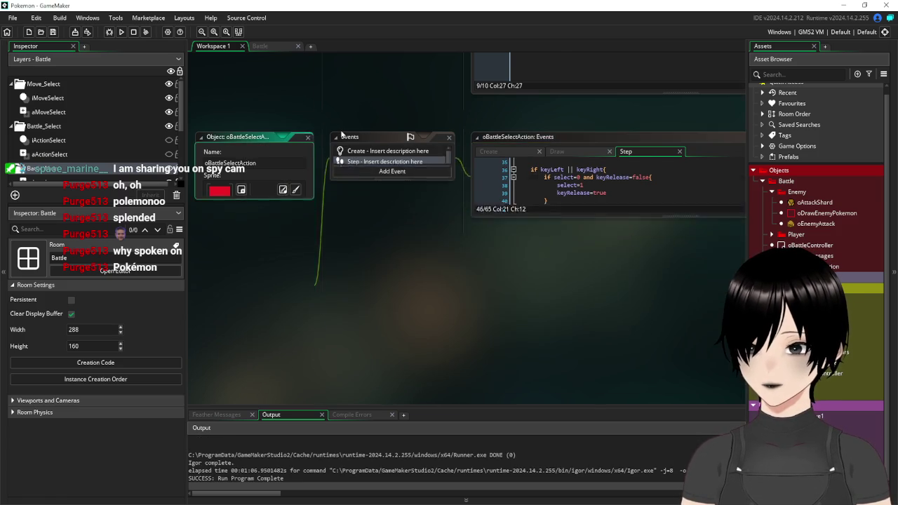
left_click(309, 133)
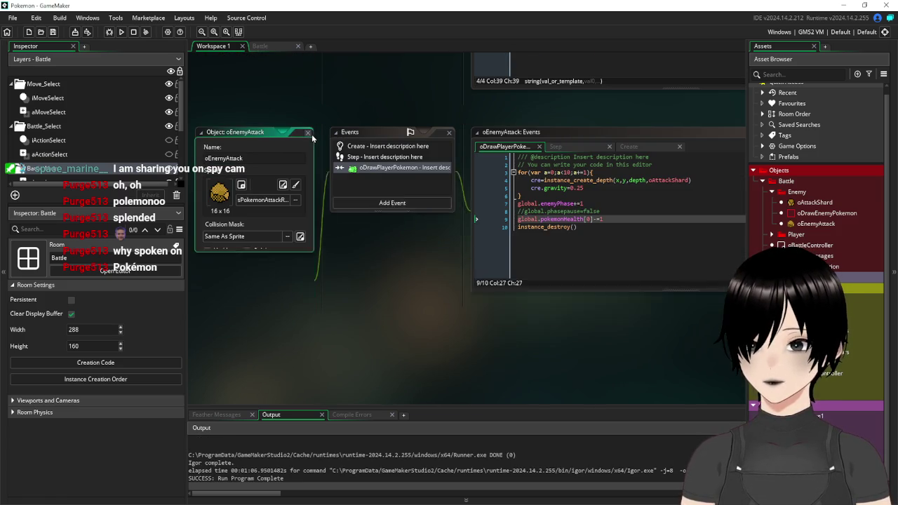
left_click(309, 133)
left_click(309, 128)
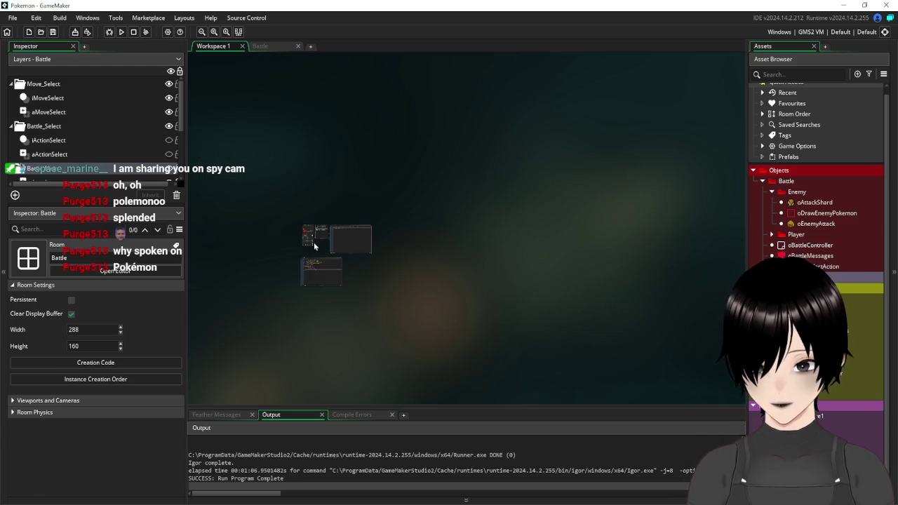
scroll(313, 242, "up", 5)
left_click(311, 158)
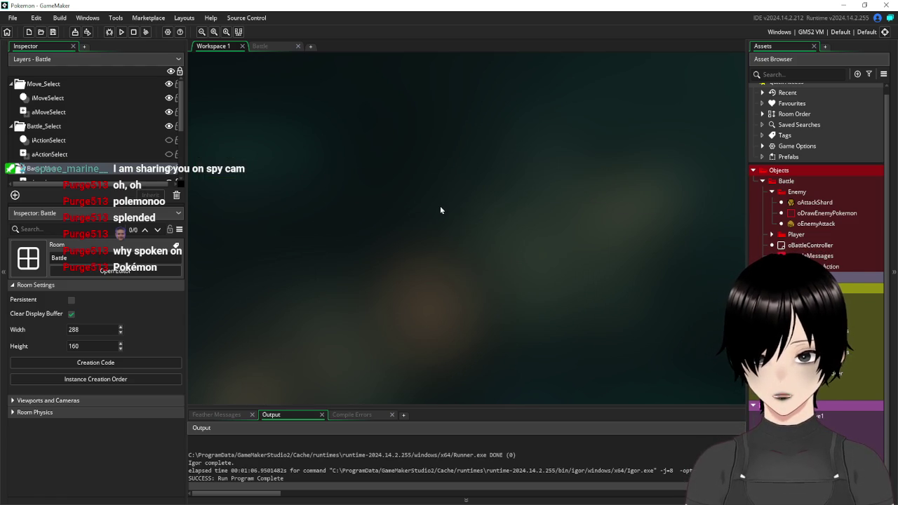
left_click(270, 46)
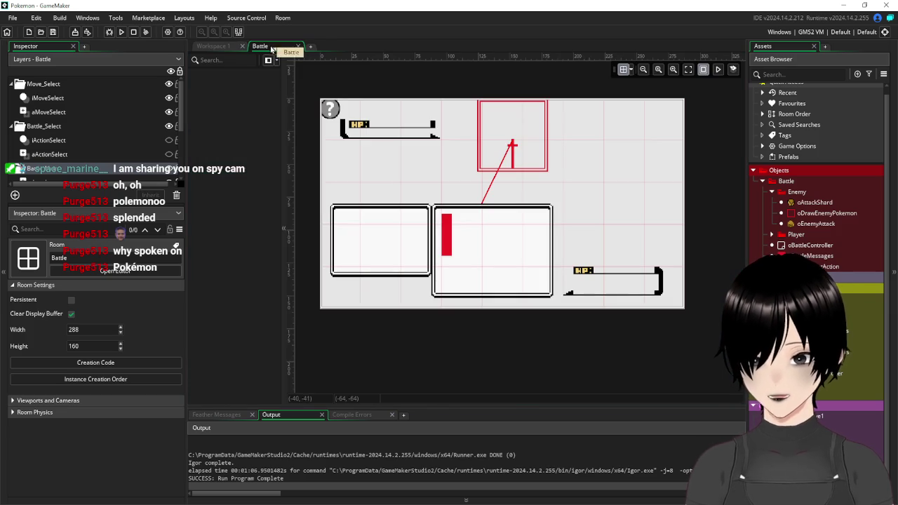
Step: Hide the iMoveSelect and aMoveSelect layers and show iActionSelect and aActionSelect
left_click(45, 143)
left_click(60, 155)
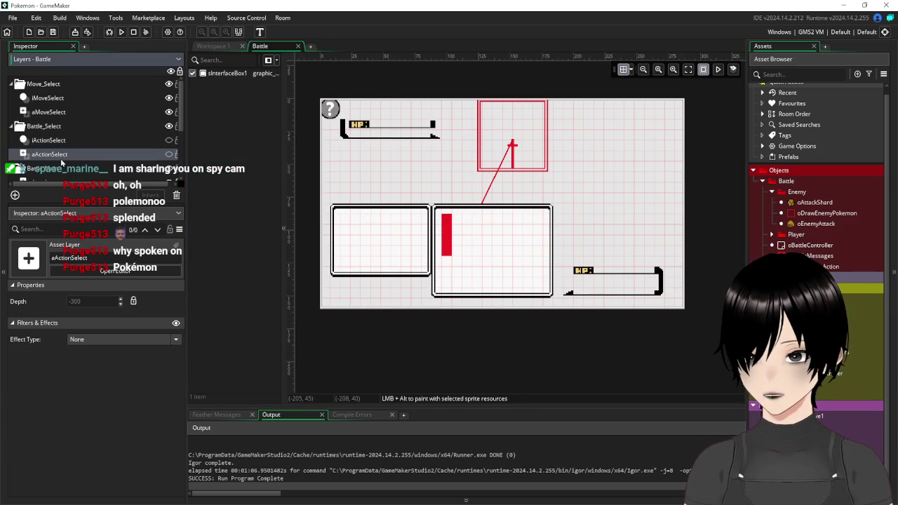
left_click(54, 144)
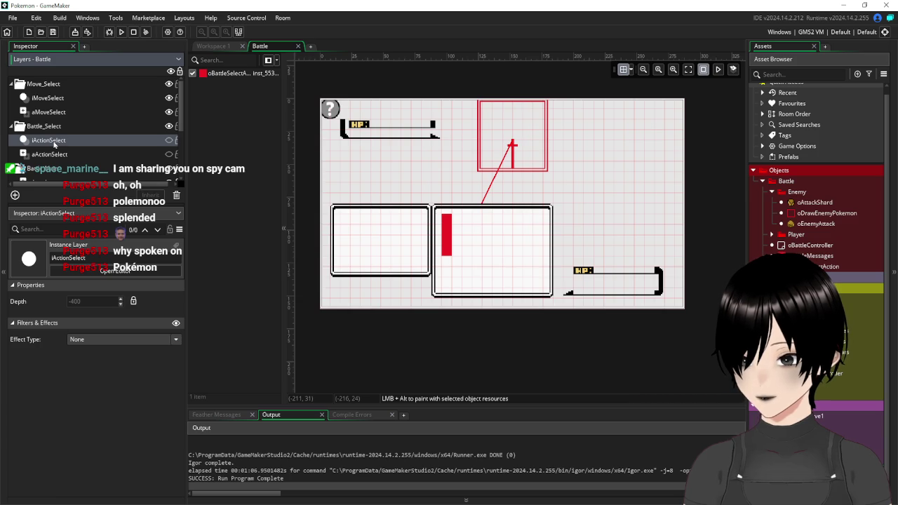
left_click(169, 99)
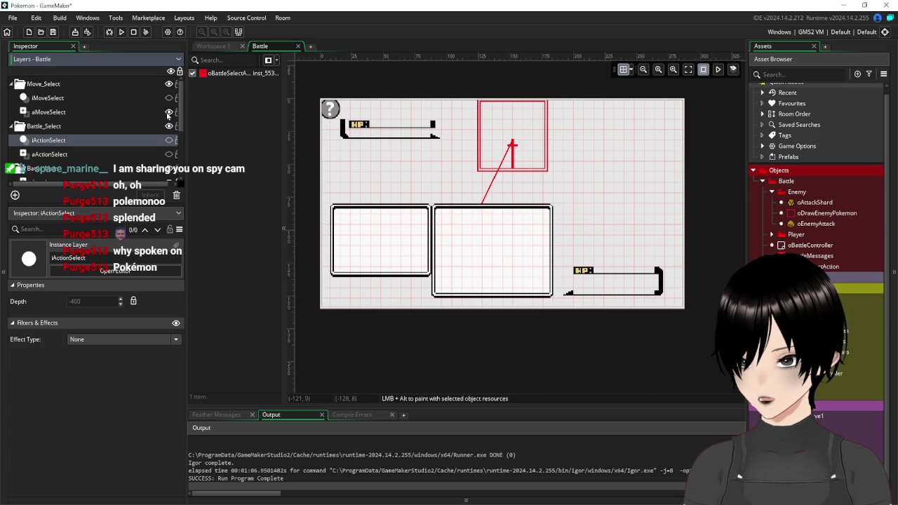
left_click(169, 112)
scroll(106, 116, "down", 3)
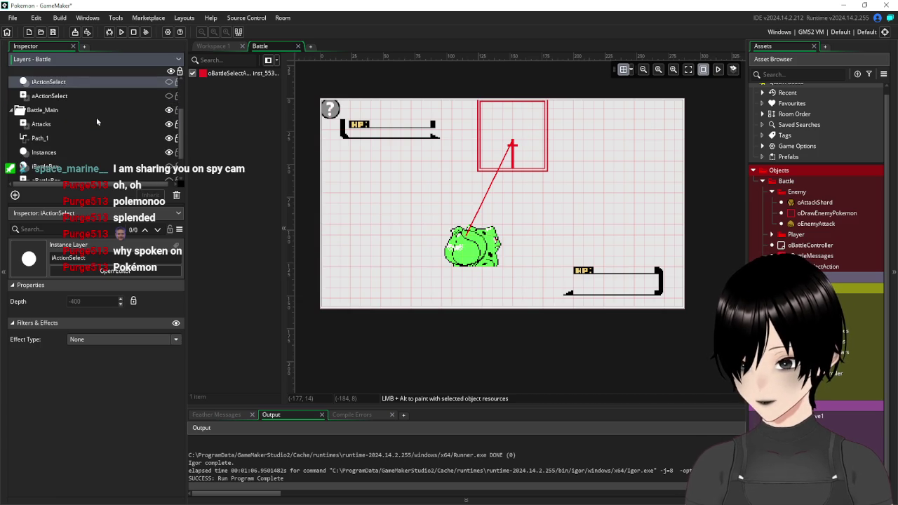
scroll(97, 121, "up", 1)
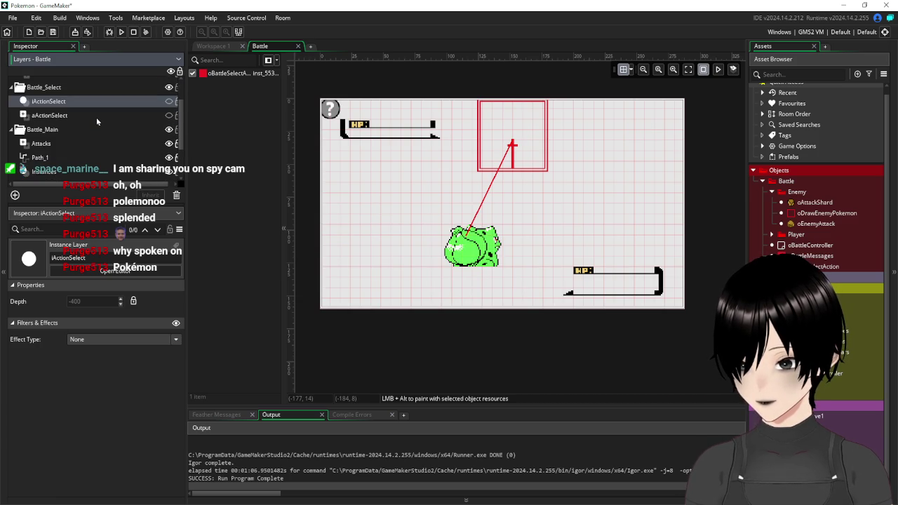
left_click(169, 101)
left_click(169, 116)
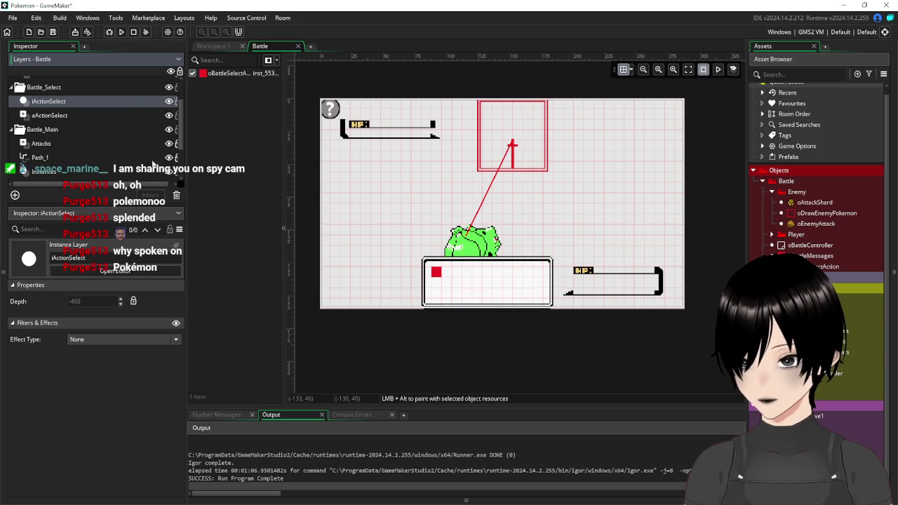
Step: Run the game, cycle through the battle menu, attack via Fight, and close it
left_click(122, 32)
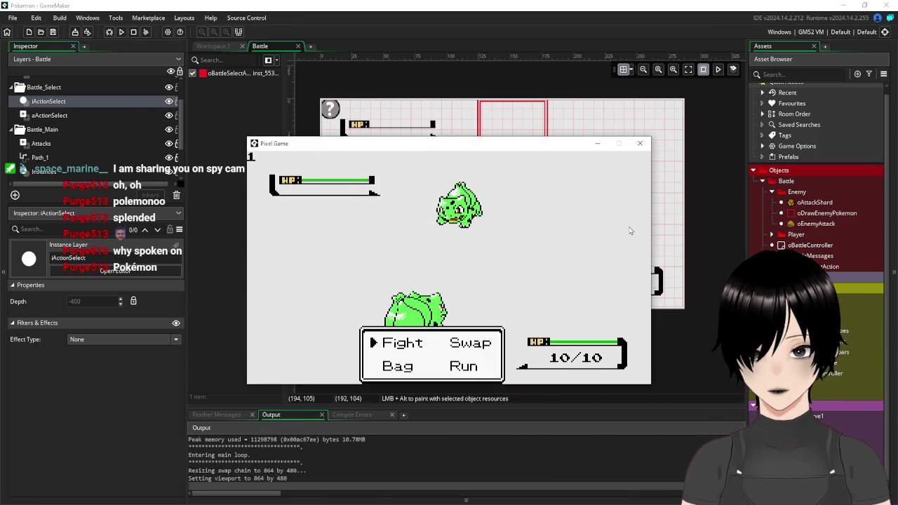
key("Down")
key("Right")
key("Left")
key("Up")
key("Return")
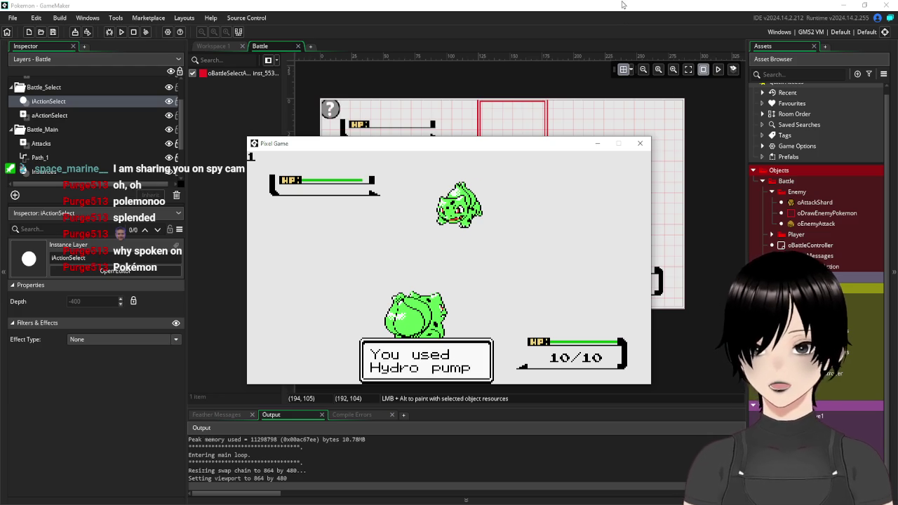
left_click(640, 144)
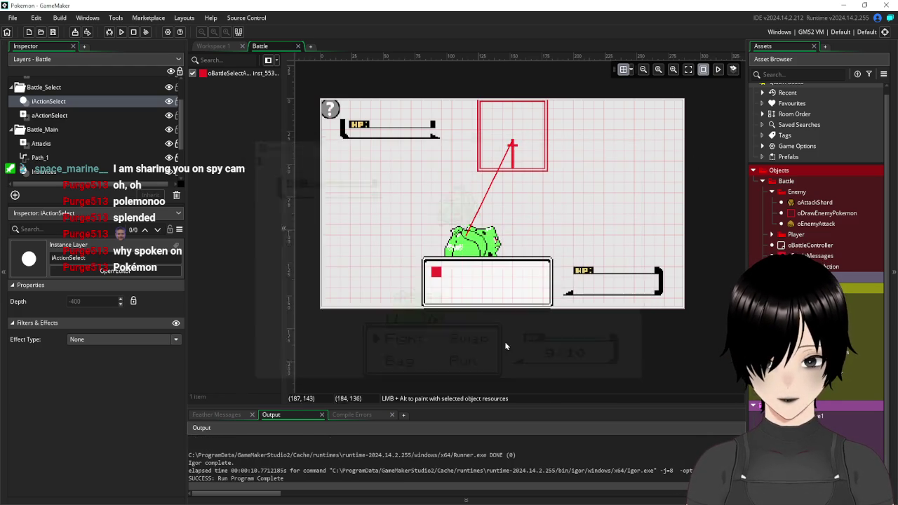
Step: Change line 5 of oMoveSelect's Create event to pick=false and save-and-run with F5
left_click(213, 46)
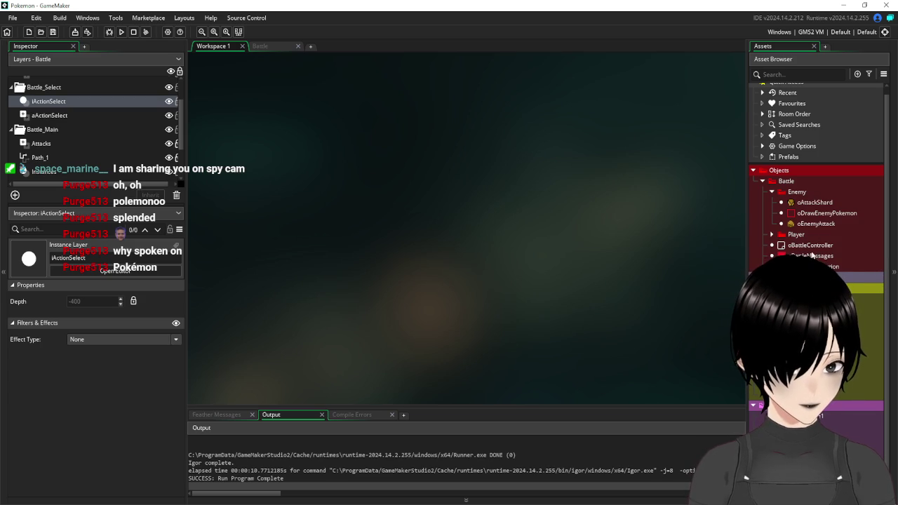
double_click(813, 288)
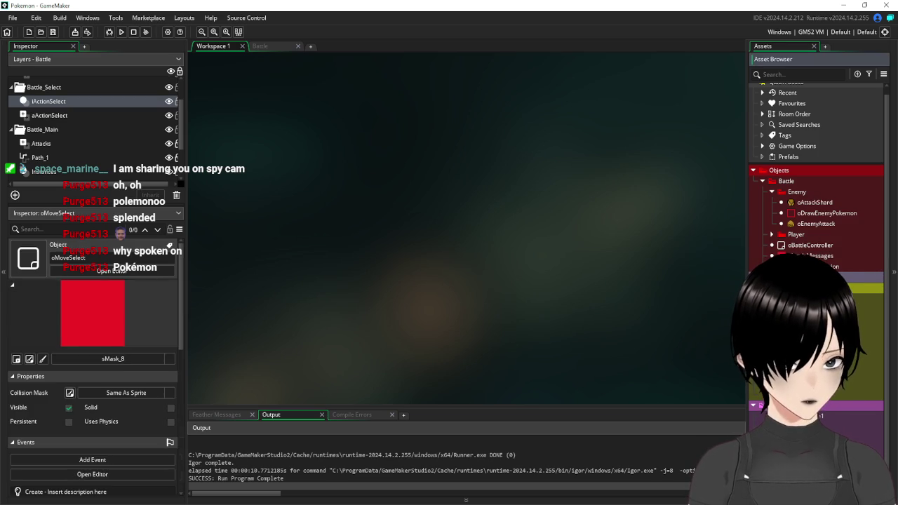
left_click(386, 97)
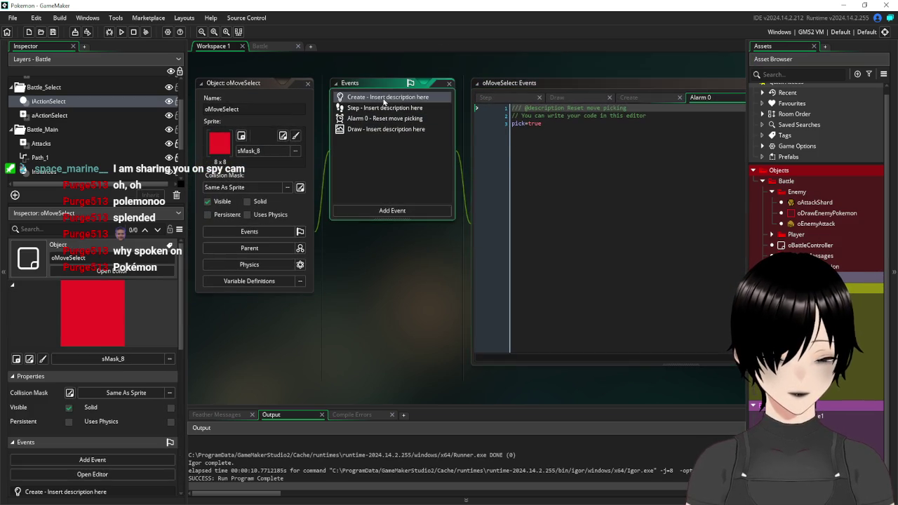
left_click(547, 138)
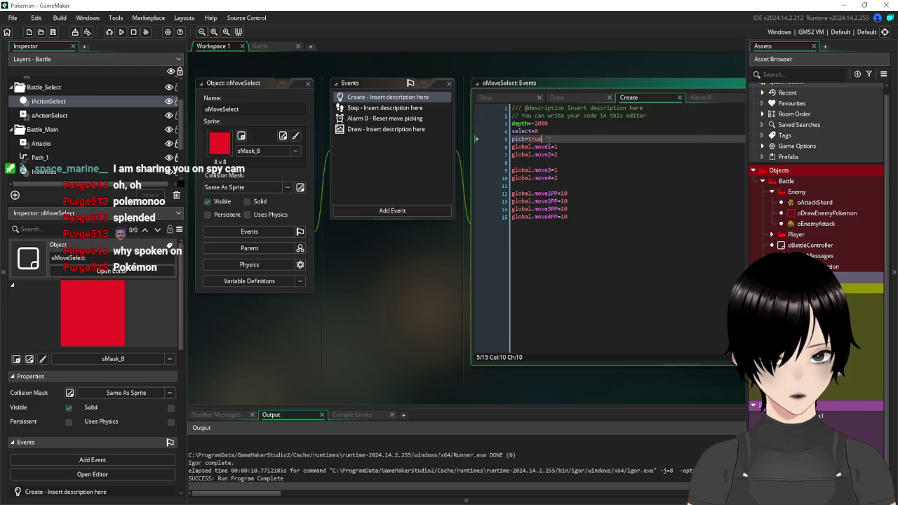
key("BackSpace")
key("BackSpace")
key("BackSpace")
type("fa")
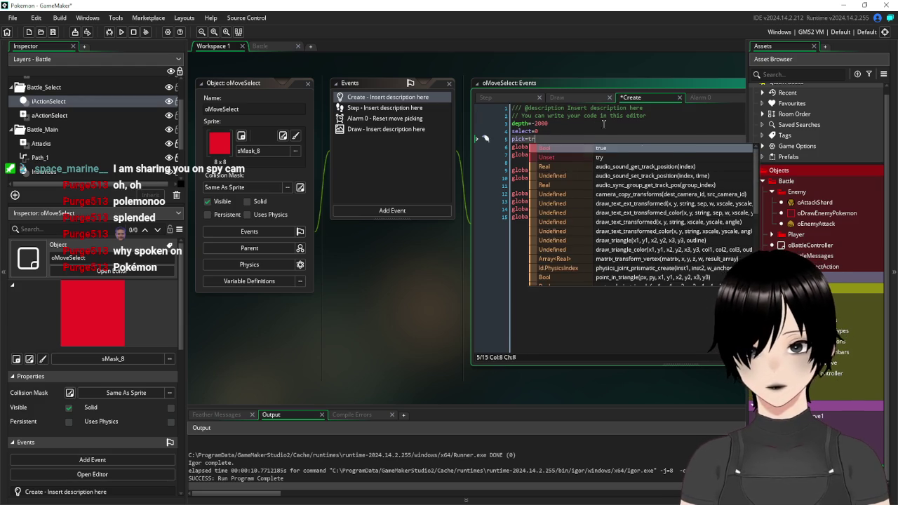
type("lse")
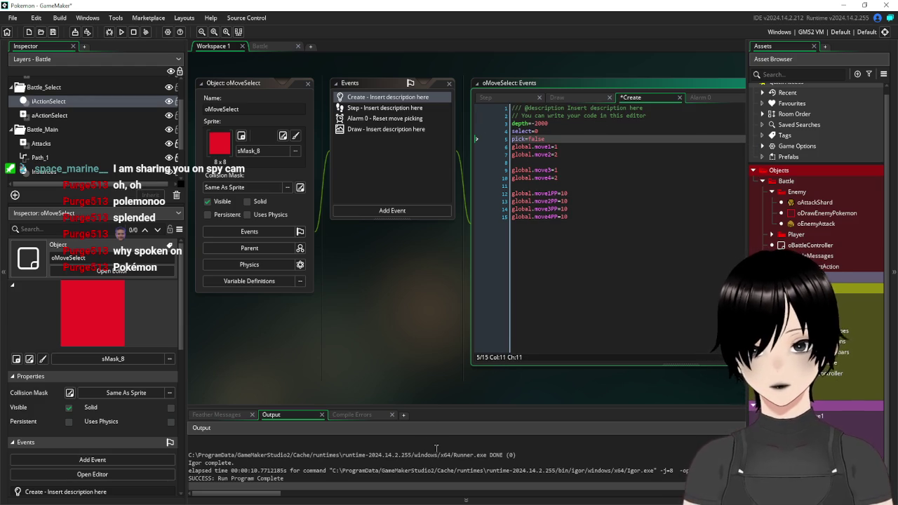
key("F5")
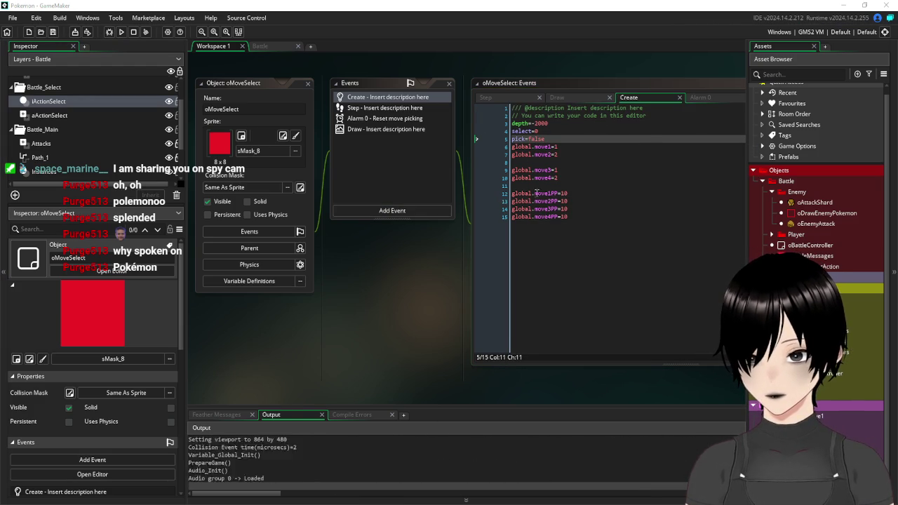
Step: Use Hydro pump, then Rock smash from the move list, and close the game at 8/10 HP
key("Return")
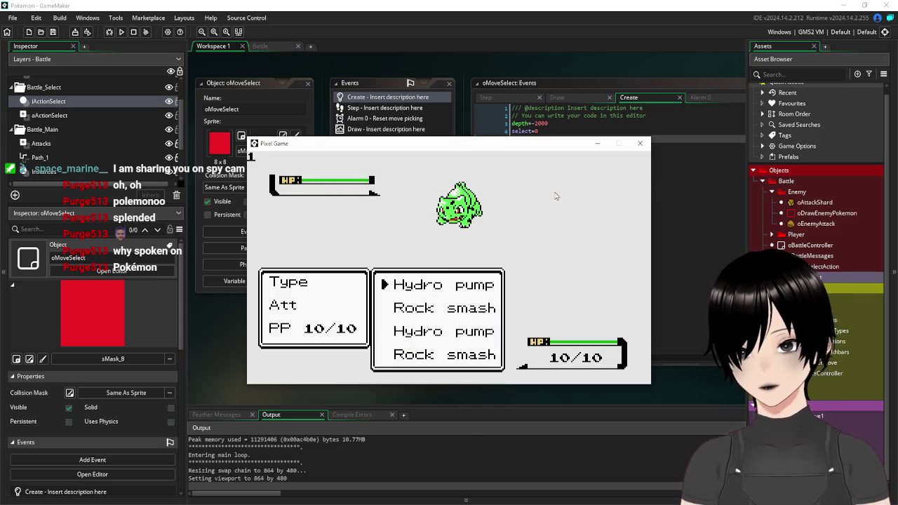
key("Down")
key("Down")
key("Up")
key("Up")
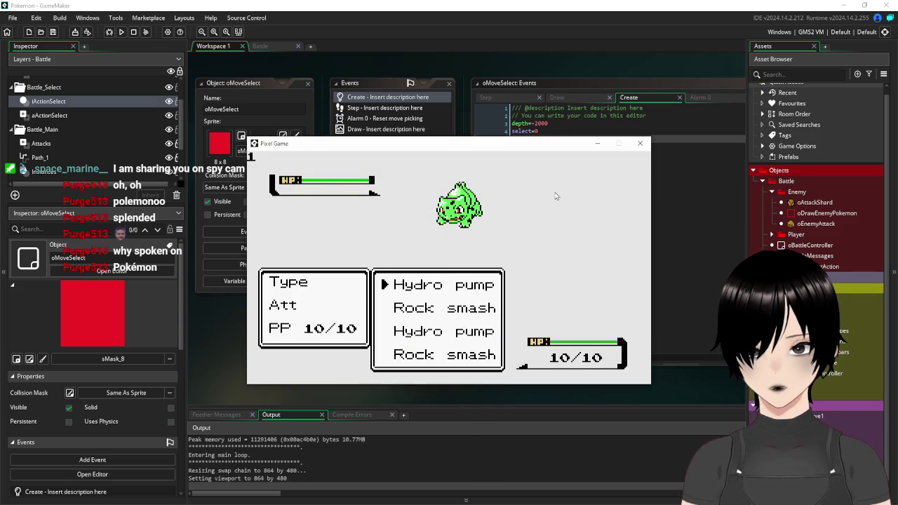
key("Return")
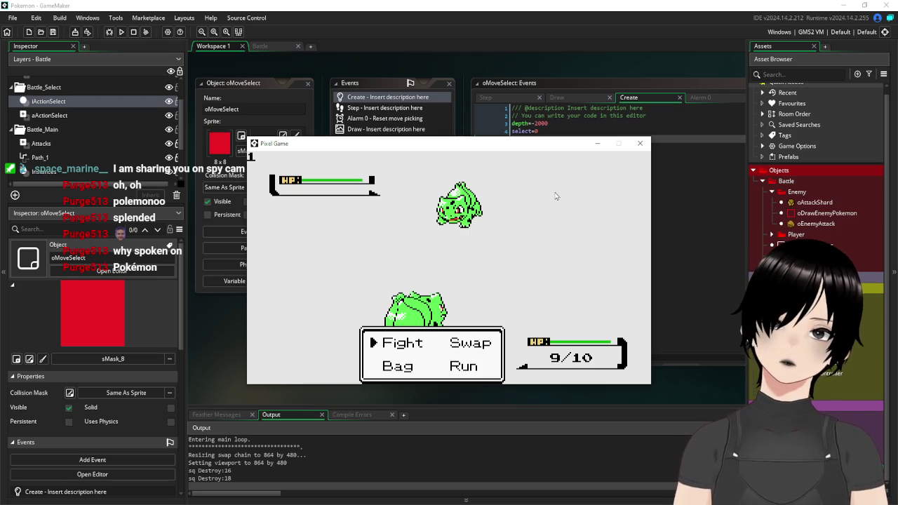
key("Return")
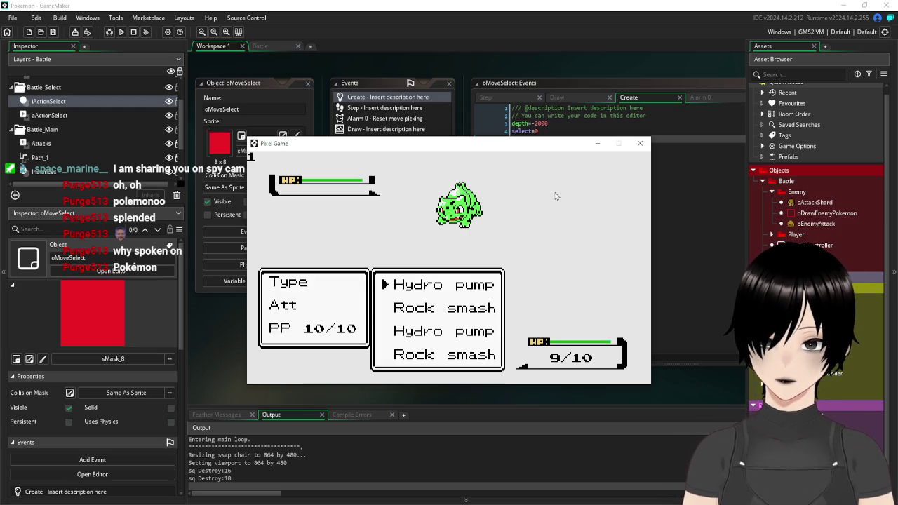
key("Down")
key("Return")
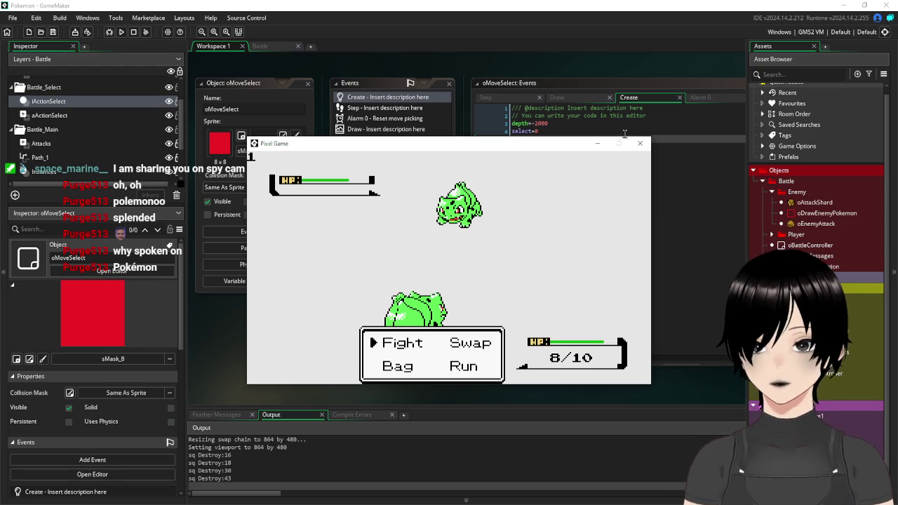
left_click(640, 143)
left_click(571, 301)
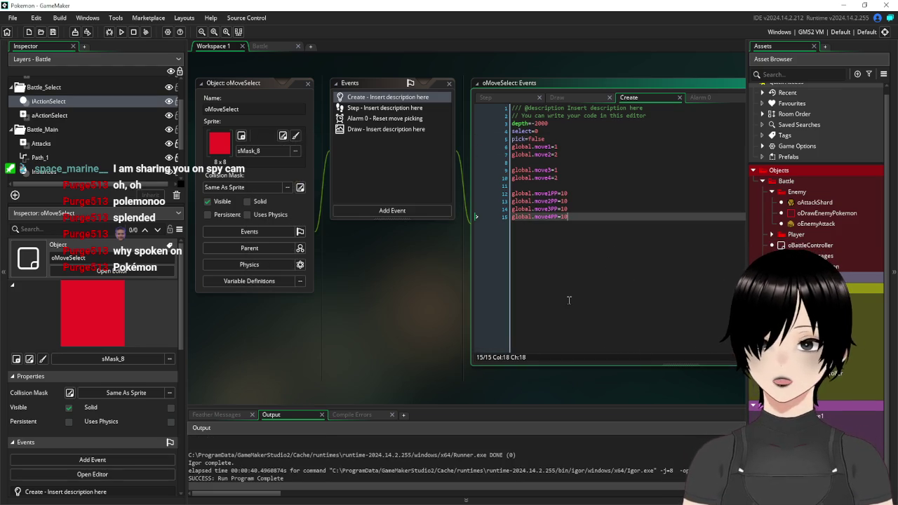